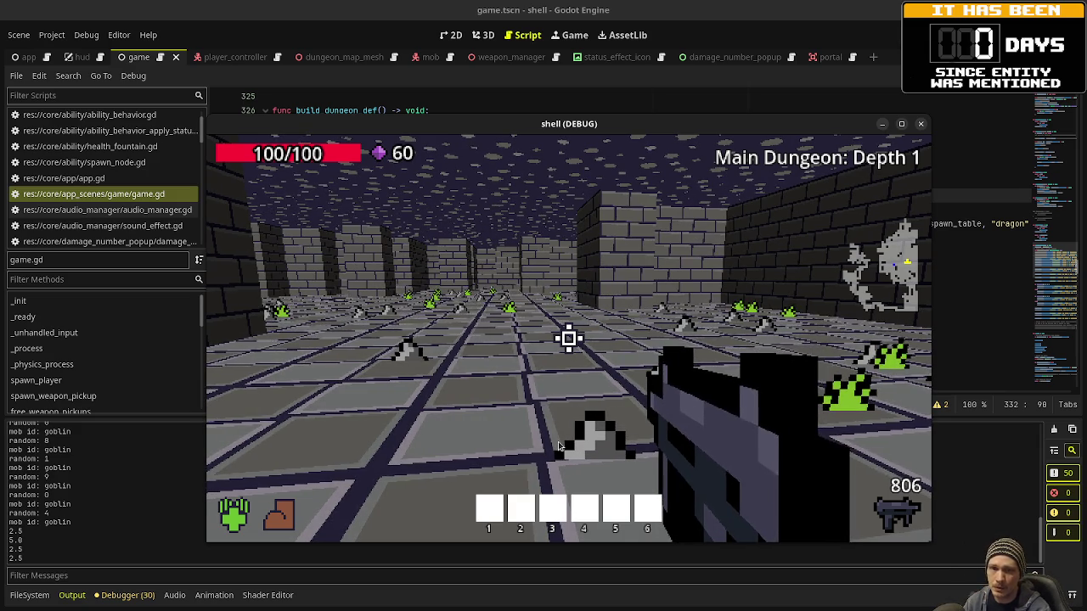
# - Advance through the dungeon collecting gems, aiming and firing at the goblins and enemy ahead
pyautogui.press('w')
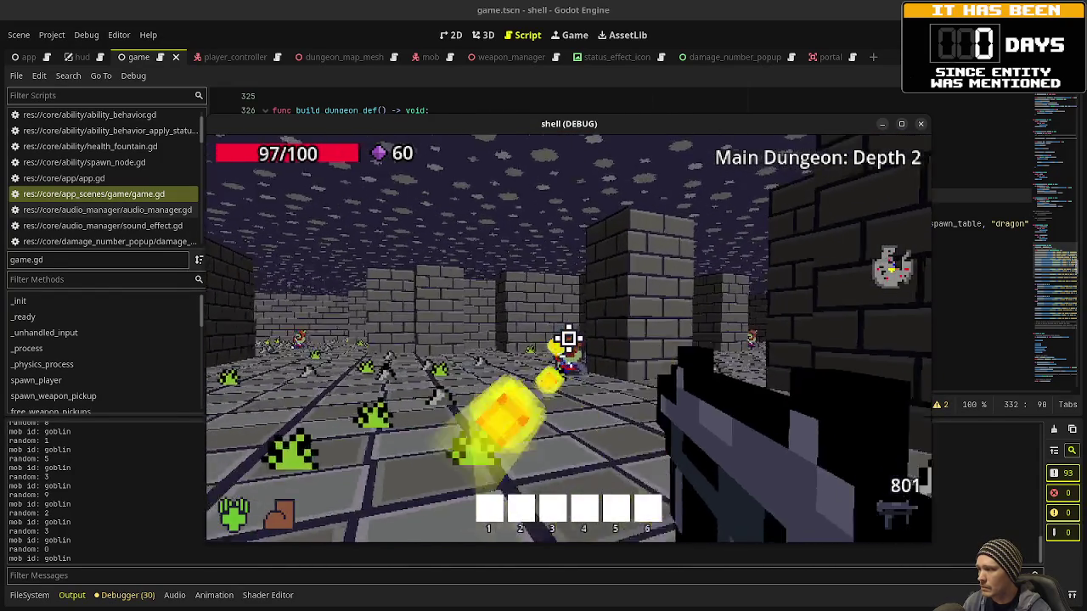
pyautogui.moveTo(568, 339); pyautogui.dragTo(568, 339)
pyautogui.press('w')
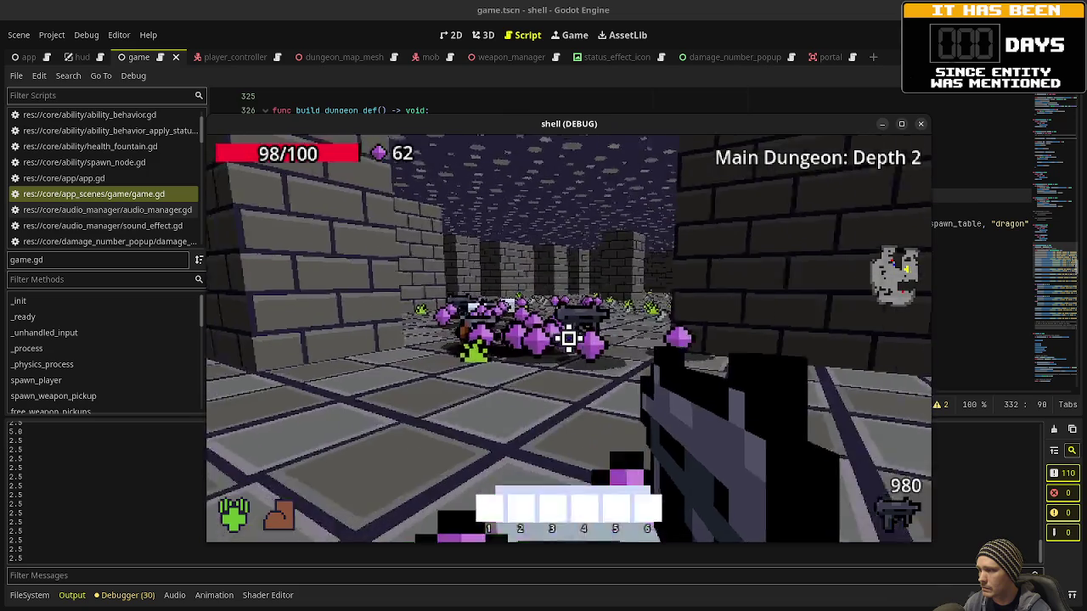
pyautogui.press('w')
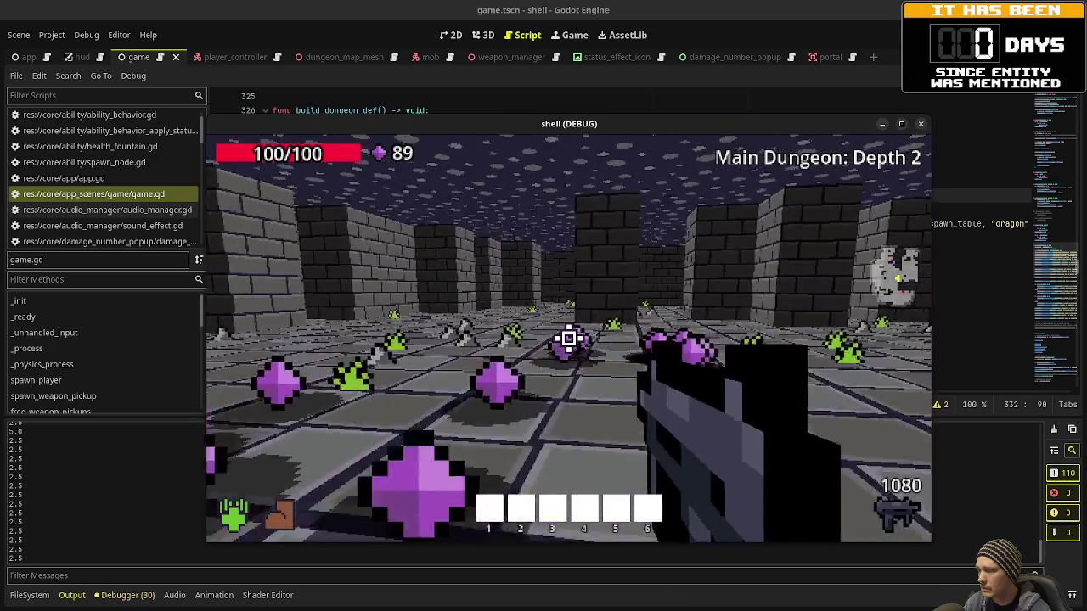
pyautogui.press('w')
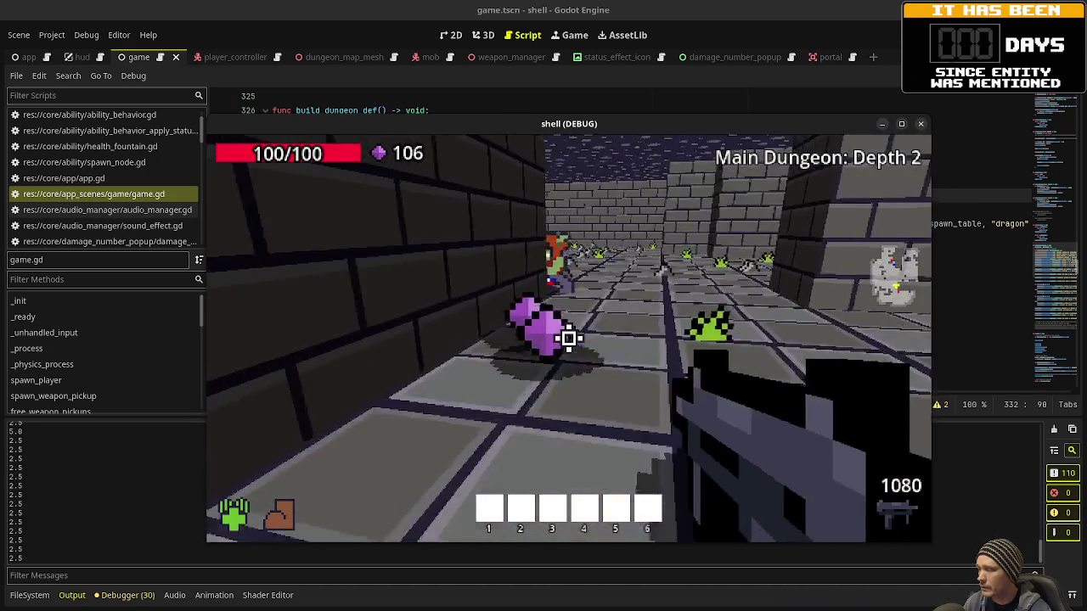
pyautogui.moveTo(568, 339); pyautogui.dragTo(568, 339)
pyautogui.click(568, 339)
pyautogui.press('w')
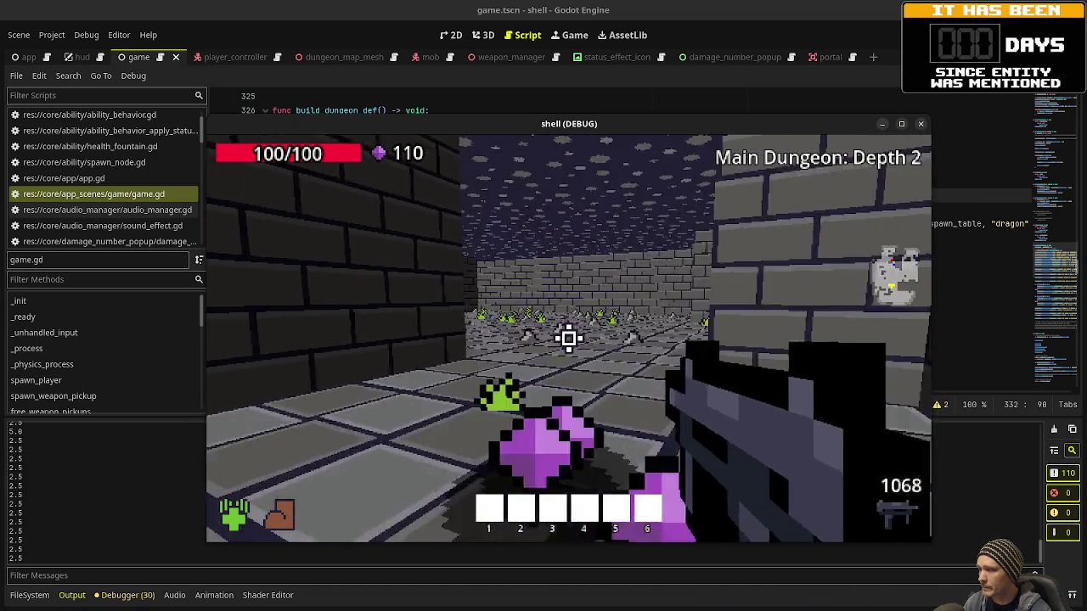
pyautogui.press('w')
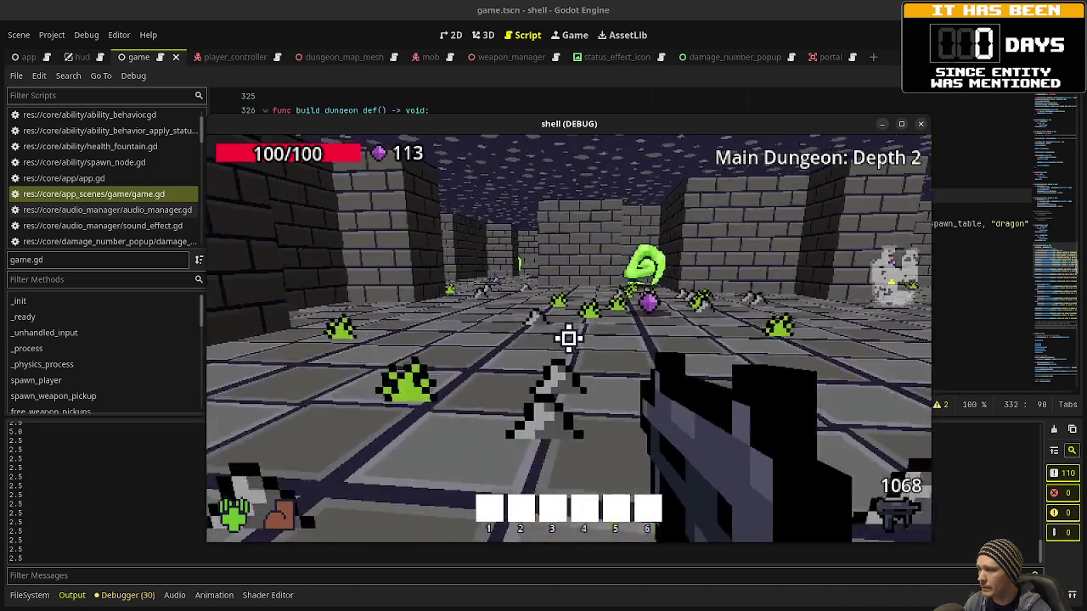
# - Head down the long corridor, shoot the enemy there until it dies, then stop the debug run with F8
pyautogui.press('w')
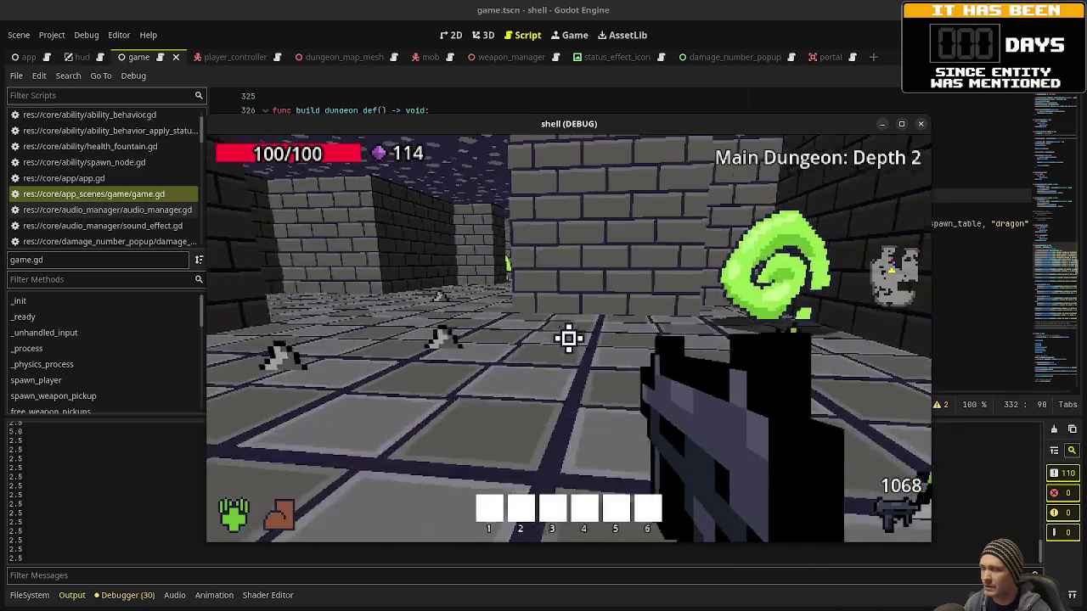
pyautogui.press('w')
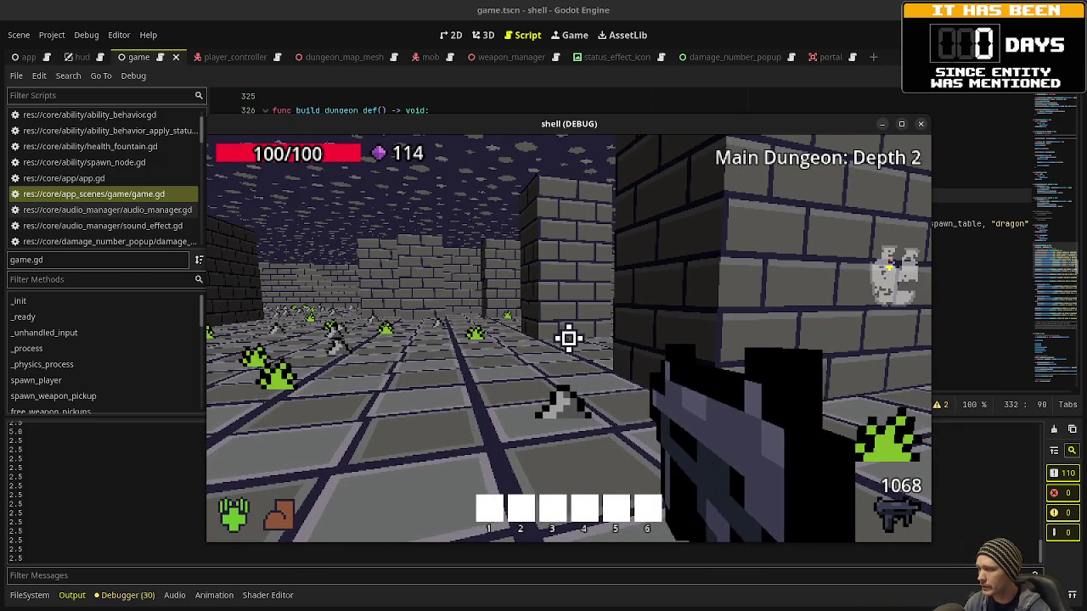
pyautogui.press('w')
pyautogui.press('w')
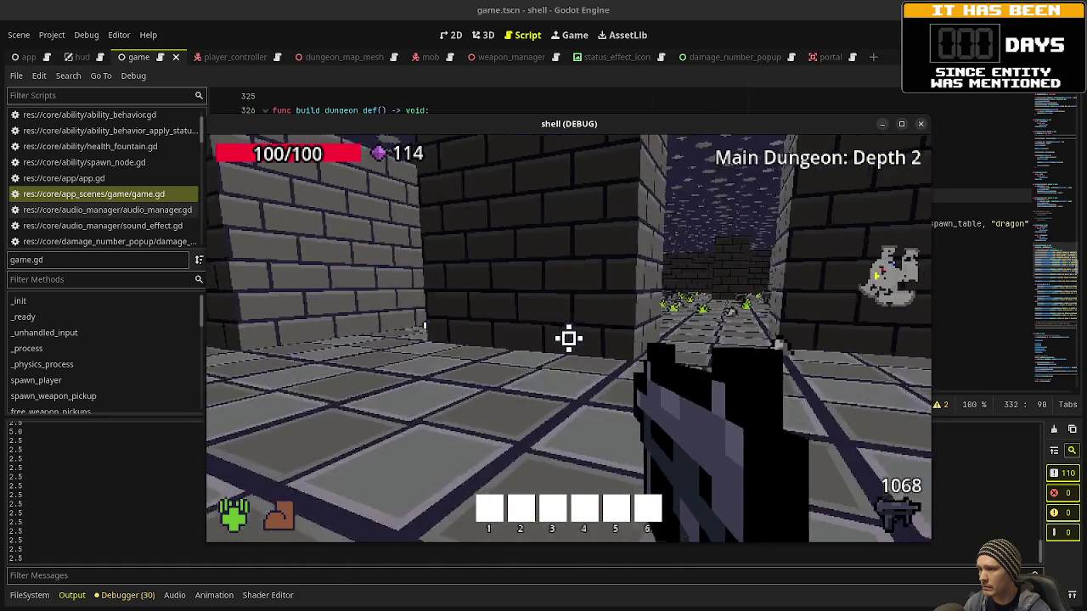
pyautogui.click(569, 338)
pyautogui.click(568, 338)
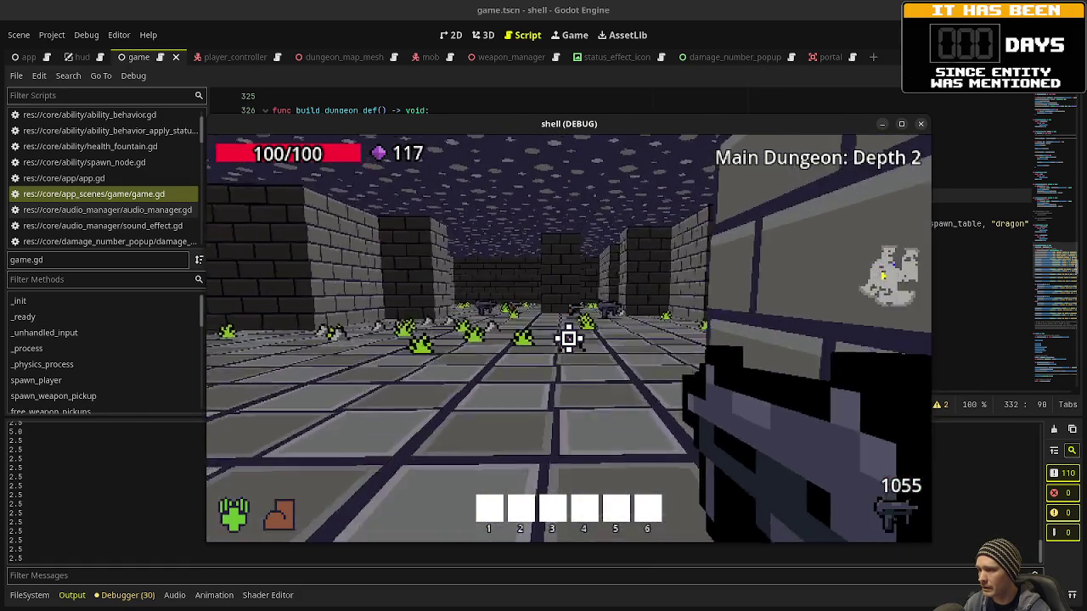
pyautogui.press('w')
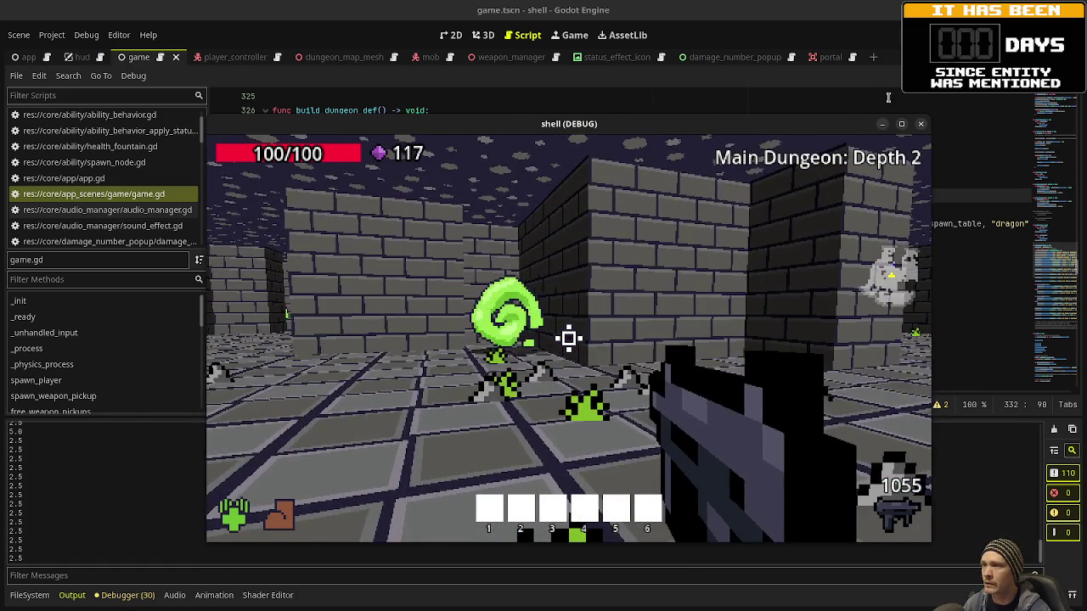
pyautogui.press('F8')
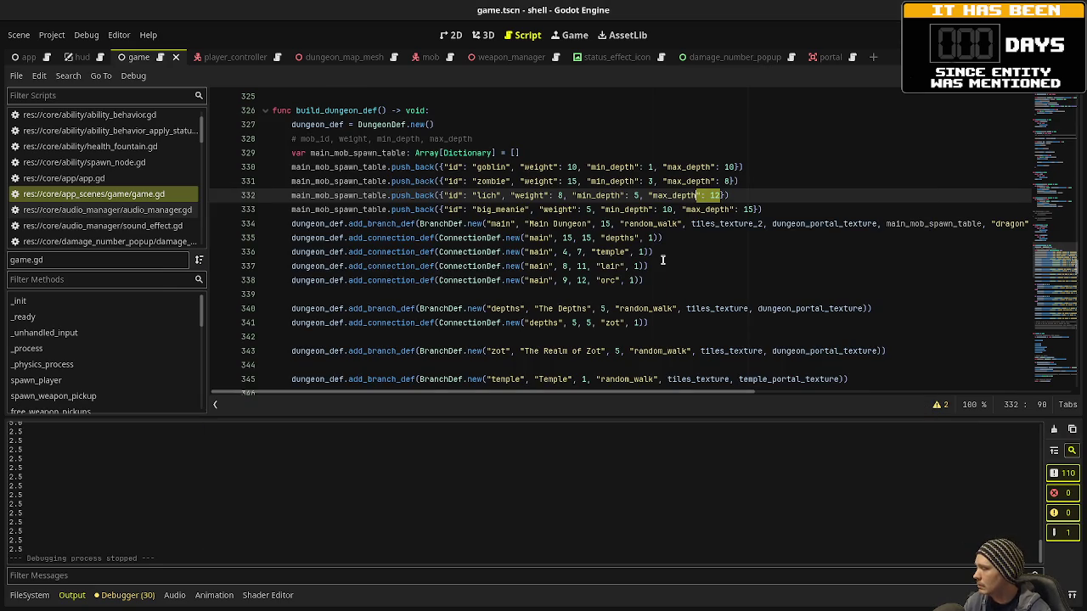
# - Open res:// from the FileSystem dock in the system file manager
pyautogui.click(29, 596)
pyautogui.rightClick(47, 451)
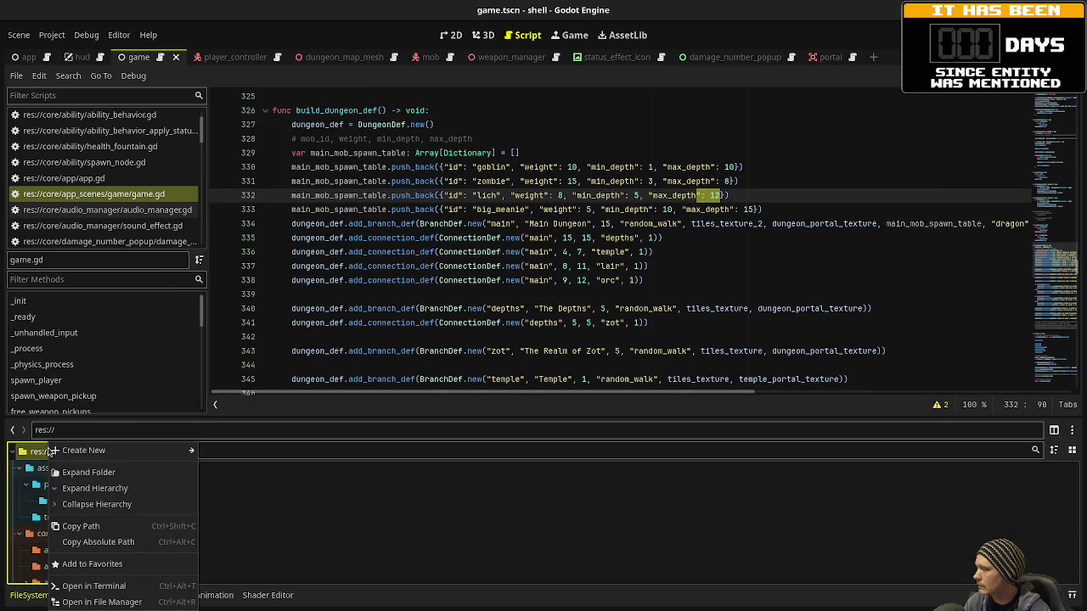
pyautogui.click(127, 604)
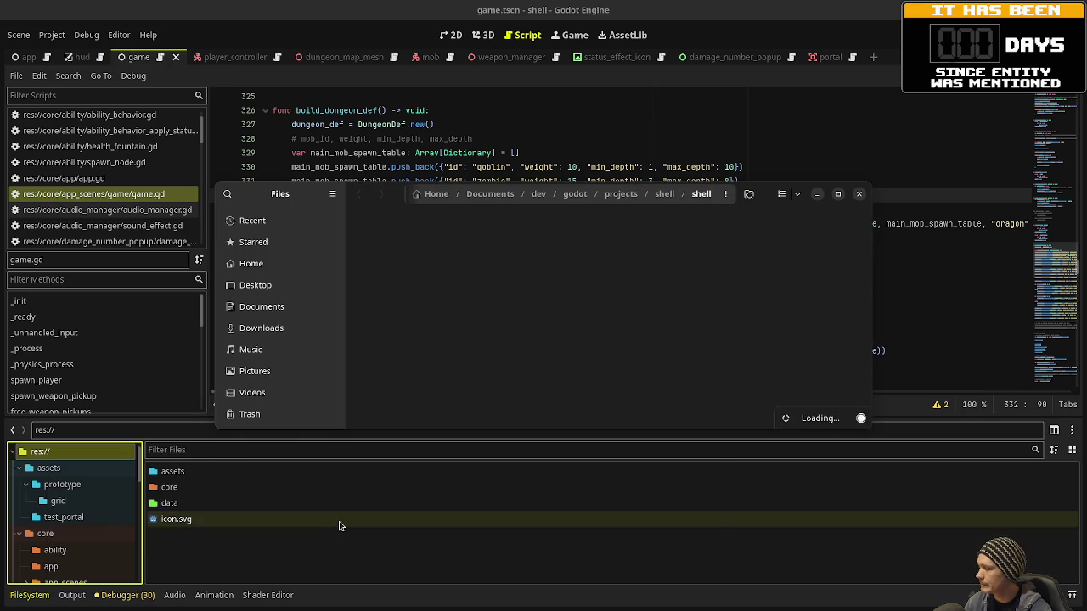
# - Go up to the parent shell folder and open it with Visual Studio Code
pyautogui.click(665, 197)
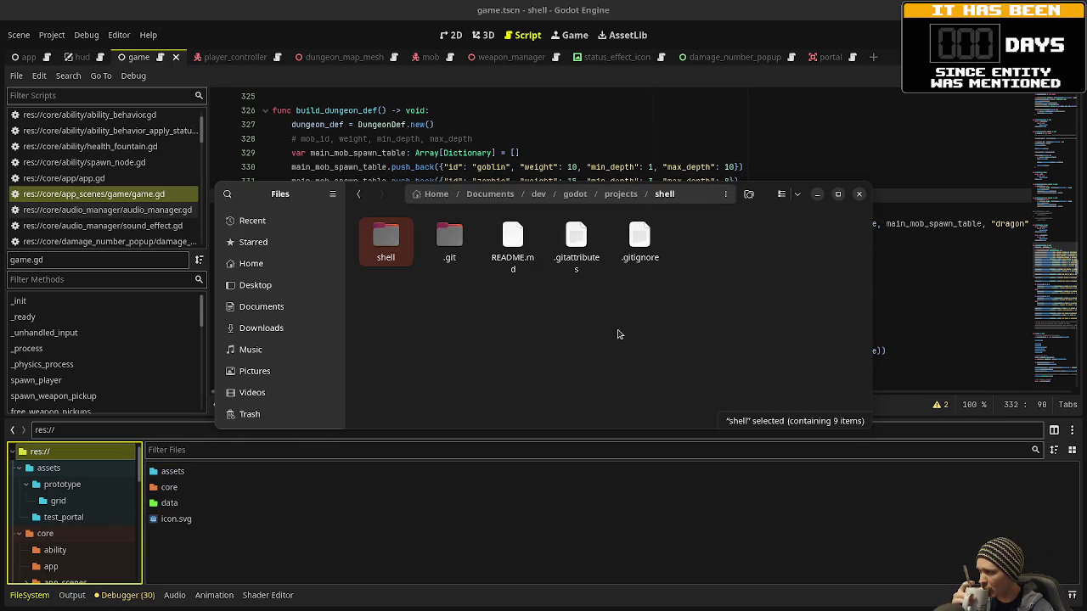
pyautogui.click(618, 334)
pyautogui.rightClick(618, 334)
pyautogui.click(667, 366)
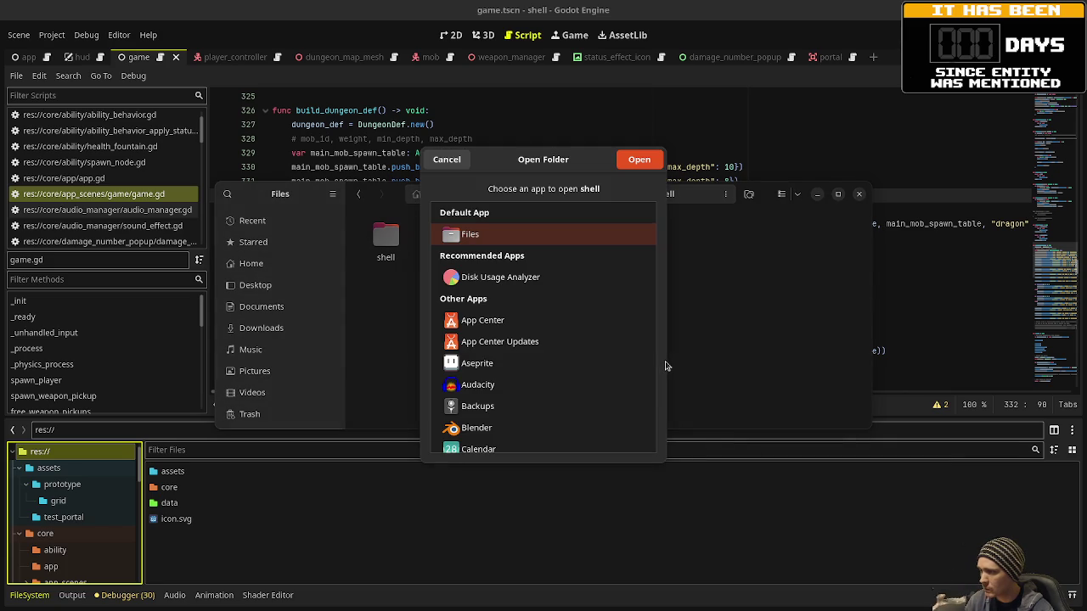
pyautogui.scroll(-10, 596, 336)
pyautogui.scroll(-10, 595, 336)
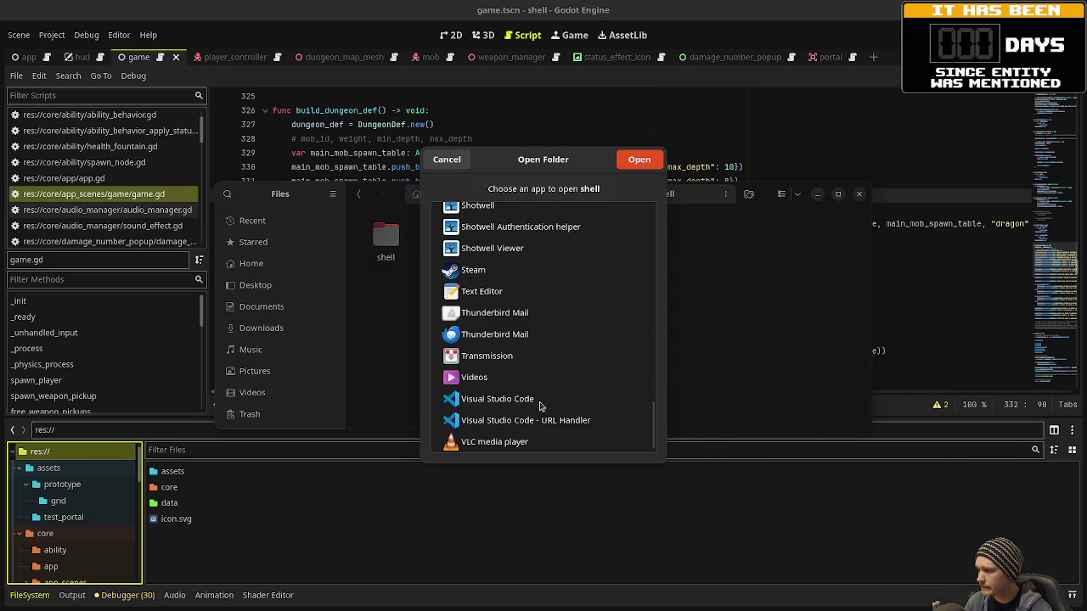
pyautogui.click(539, 405)
pyautogui.click(639, 160)
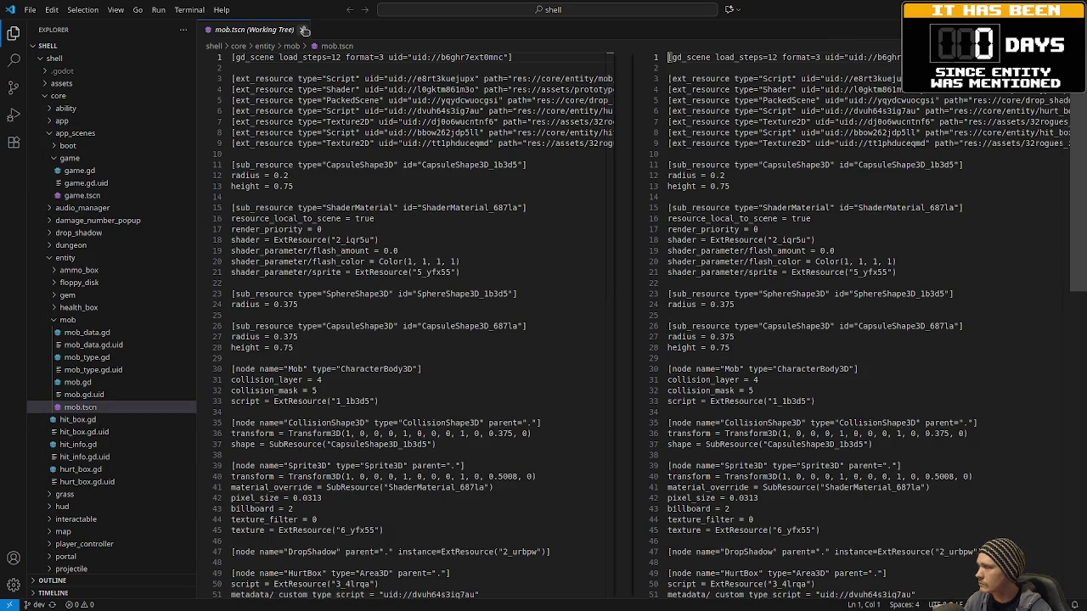
# - Close the mob.tscn diff and collapse the entity folder, leaving the shell root expanded
pyautogui.hotkey('ctrl', 'w')
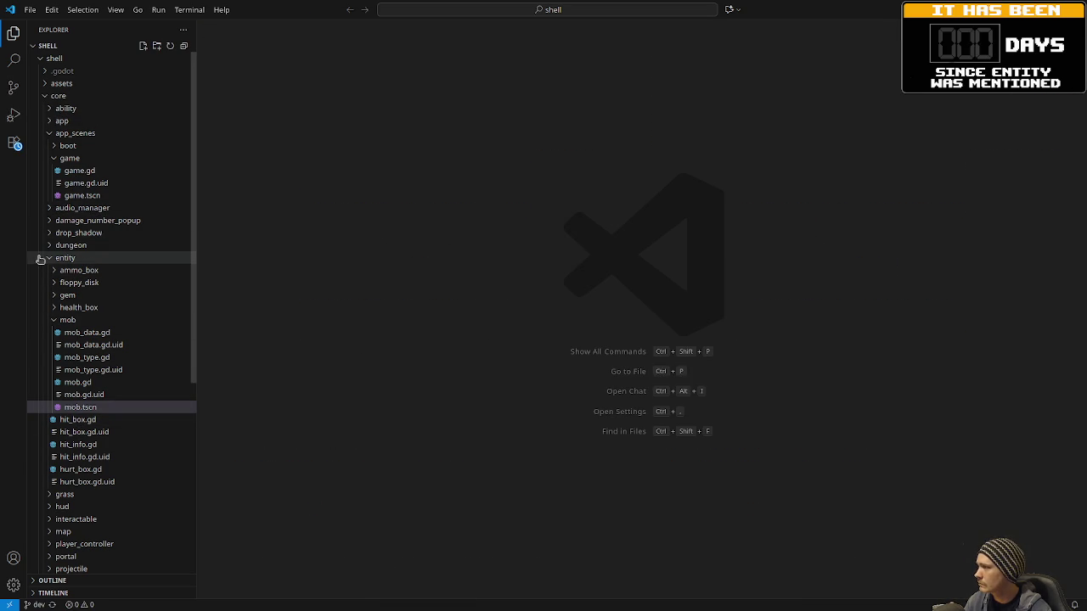
pyautogui.click(48, 258)
pyautogui.click(66, 60)
pyautogui.rightClick(67, 61)
pyautogui.click(63, 60)
pyautogui.click(60, 60)
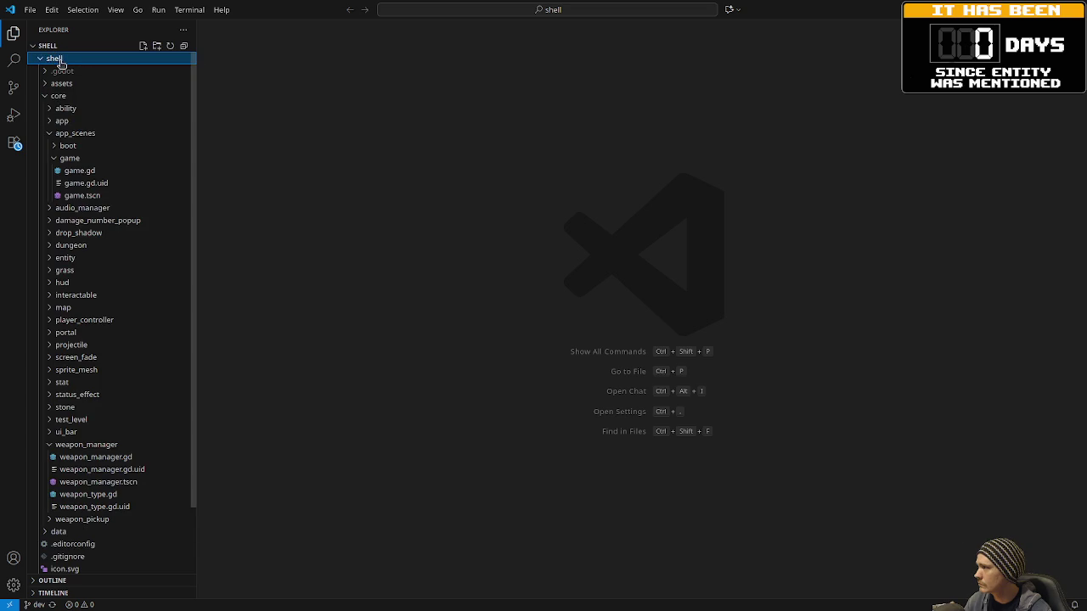
pyautogui.rightClick(59, 62)
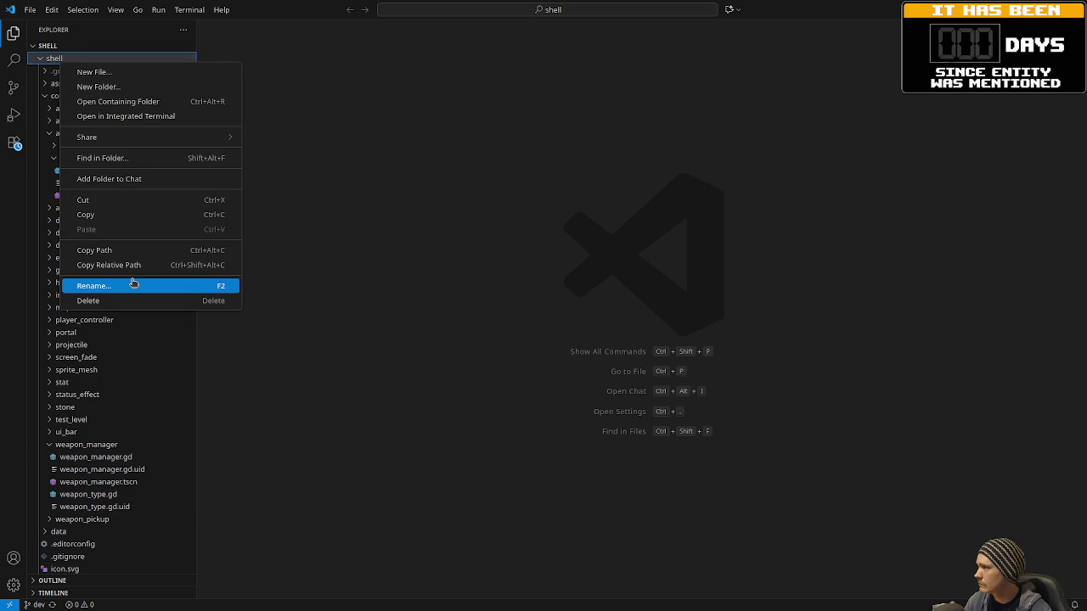
pyautogui.click(472, 216)
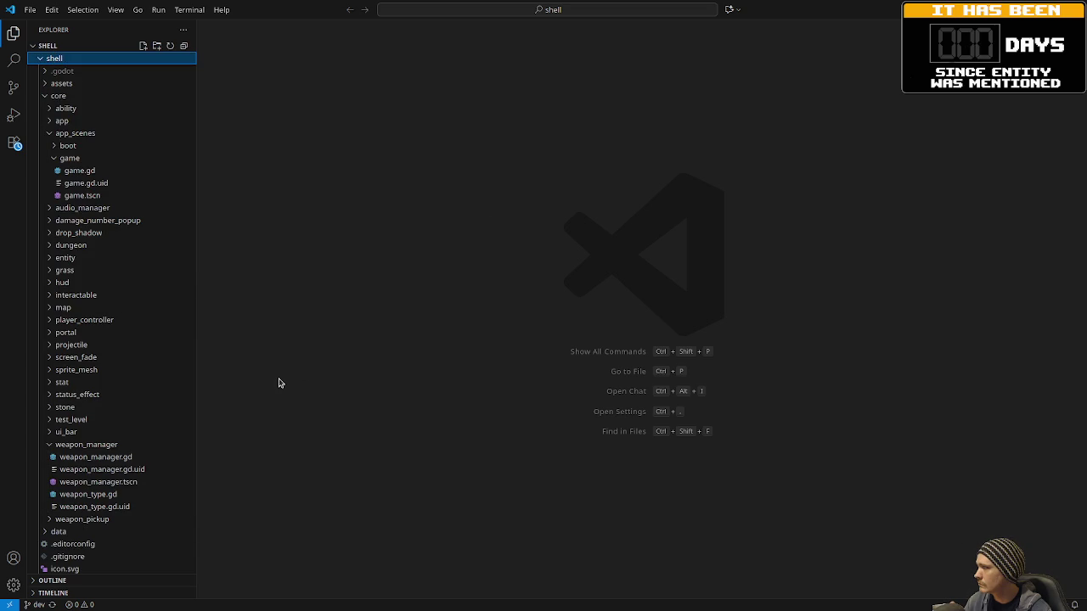
# - Collapse game, app_scenes and weapon_manager, then expand data and look through assets
pyautogui.click(54, 158)
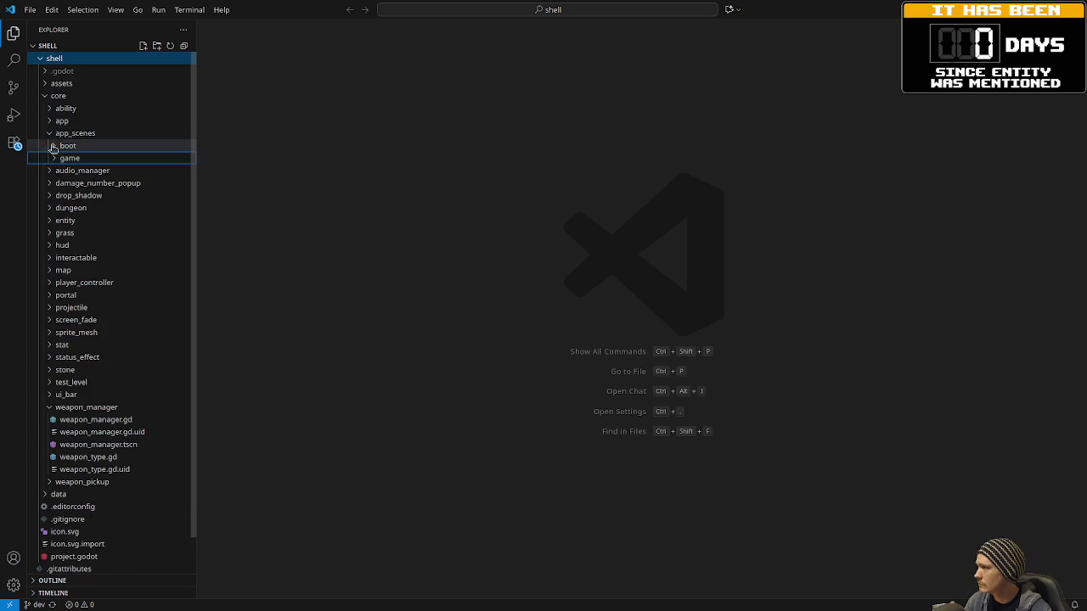
pyautogui.click(50, 135)
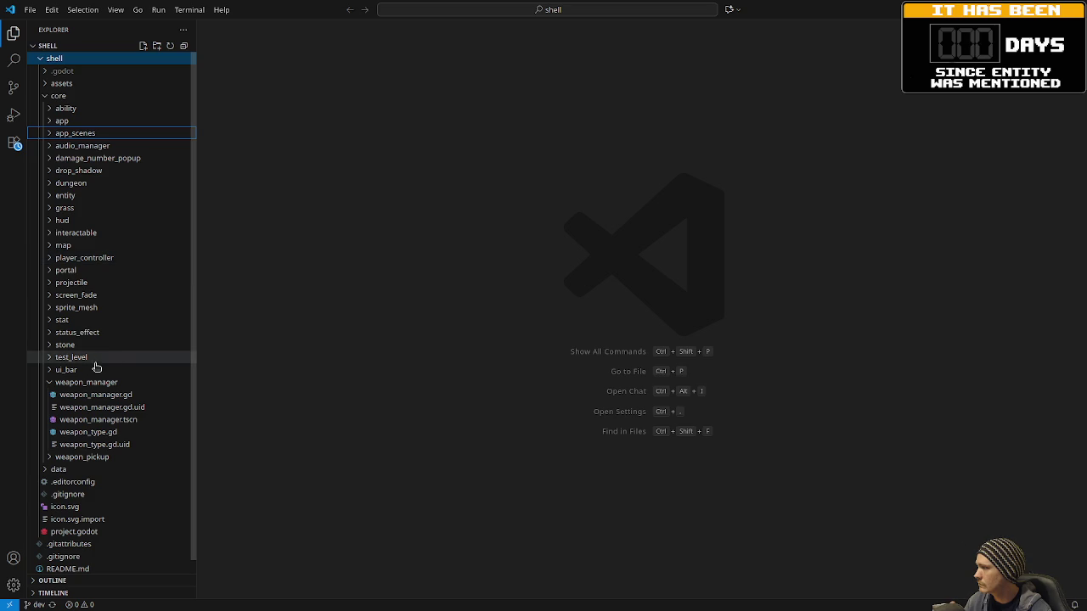
pyautogui.click(45, 385)
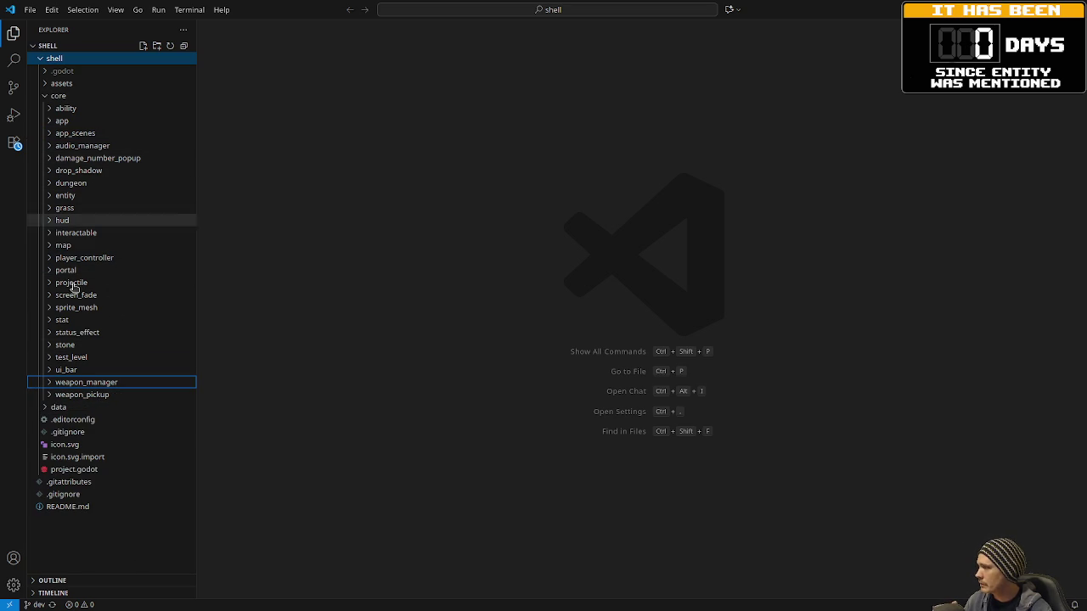
pyautogui.click(45, 408)
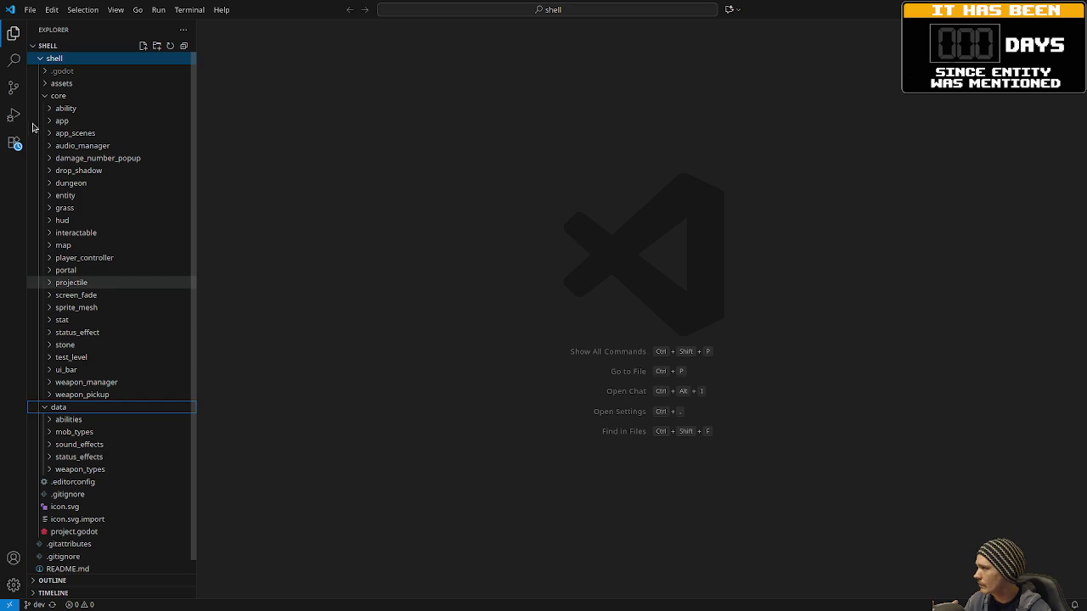
pyautogui.click(45, 83)
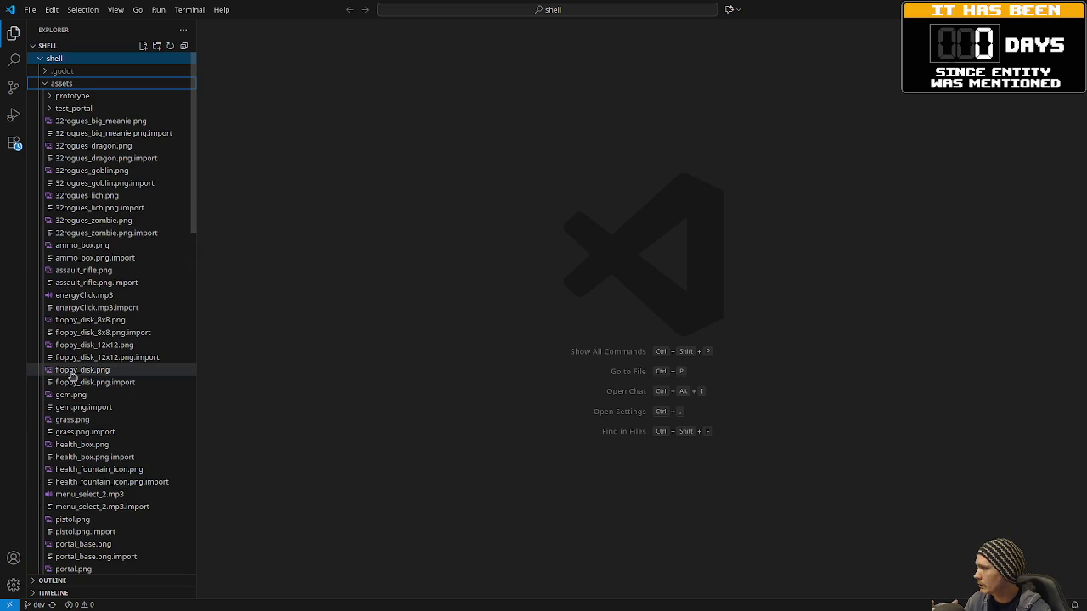
pyautogui.click(45, 83)
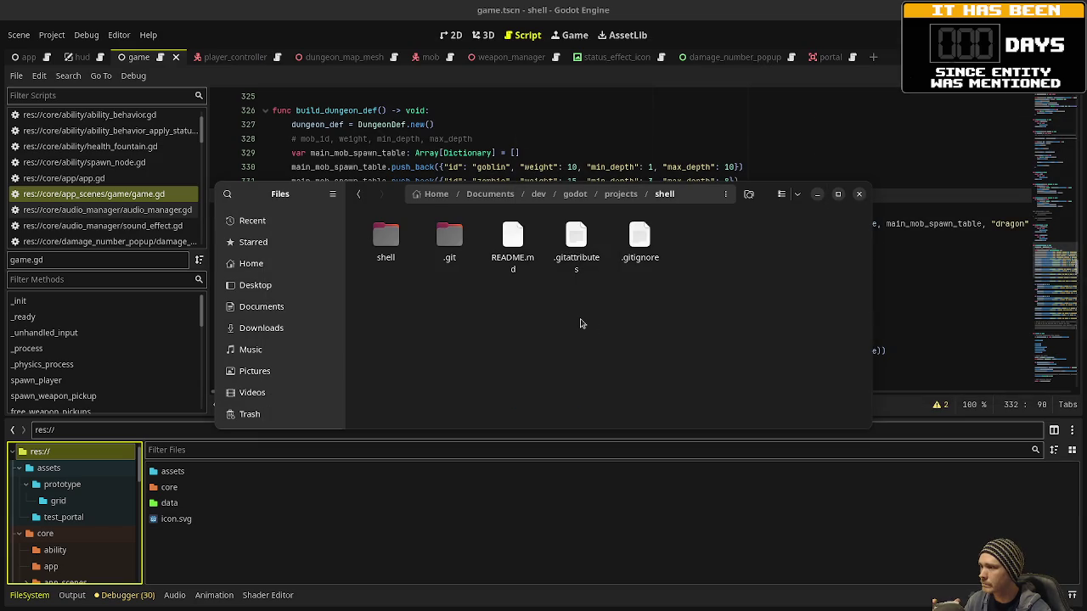
# - Create an empty docs folder inside the shell folder, then minimise the Files window
pyautogui.rightClick(545, 325)
pyautogui.click(575, 352)
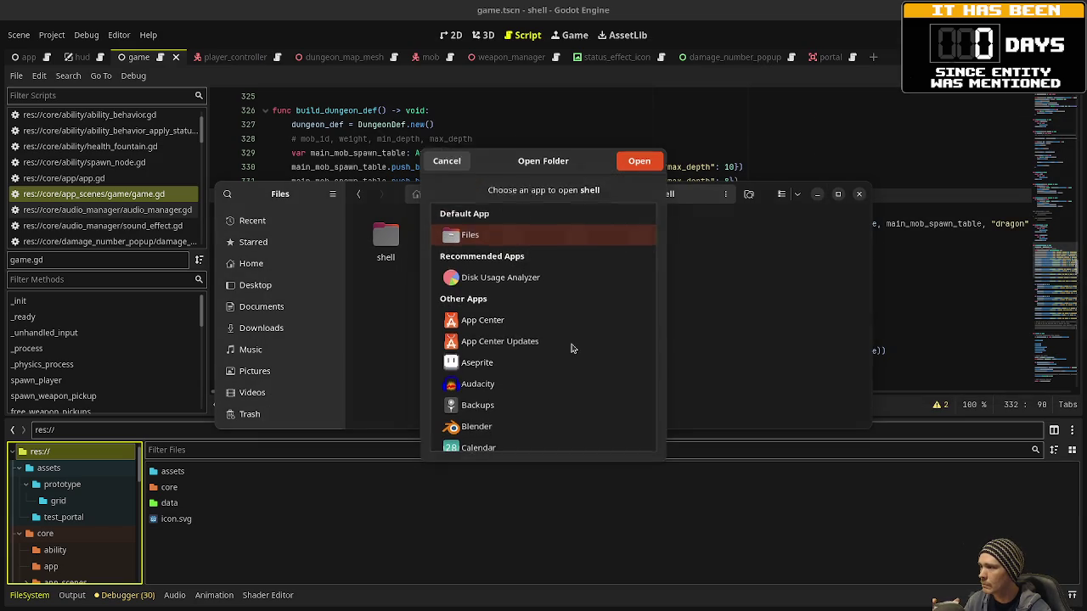
pyautogui.click(448, 159)
pyautogui.rightClick(548, 354)
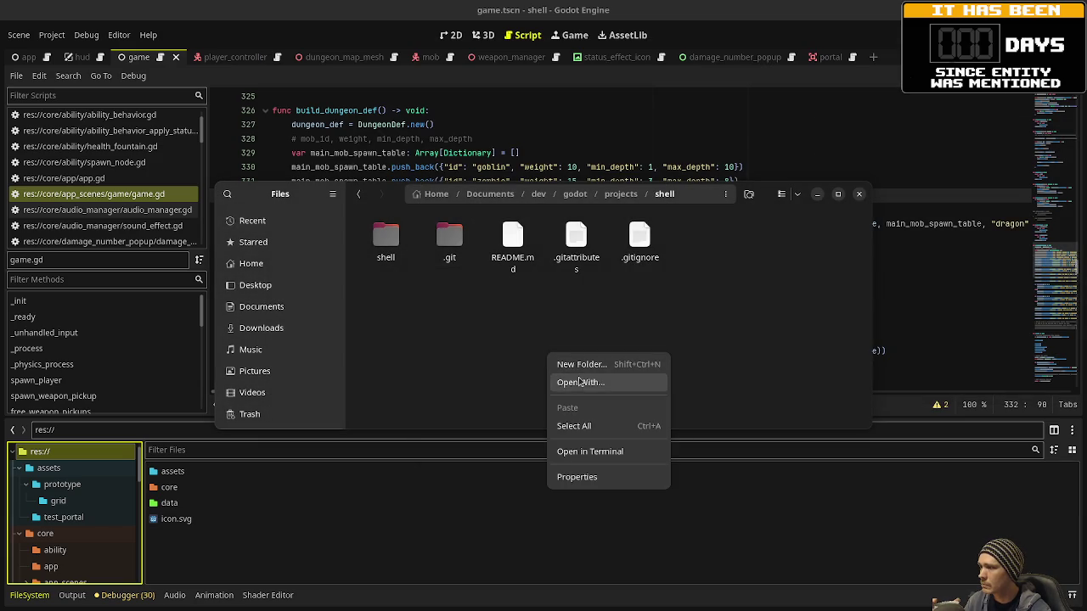
pyautogui.click(608, 367)
pyautogui.write('docs')
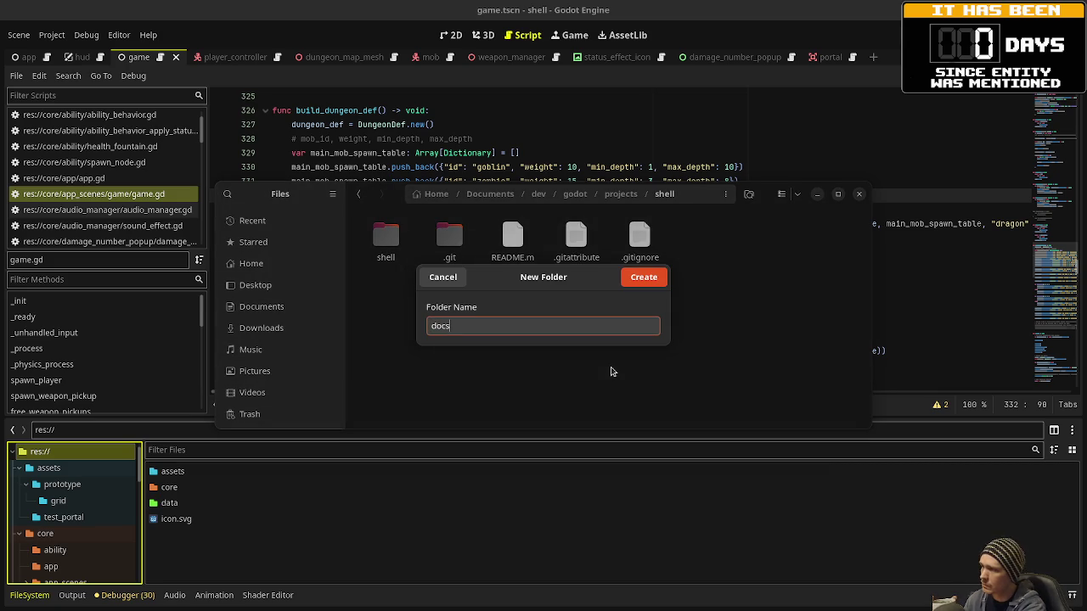
pyautogui.press('Return')
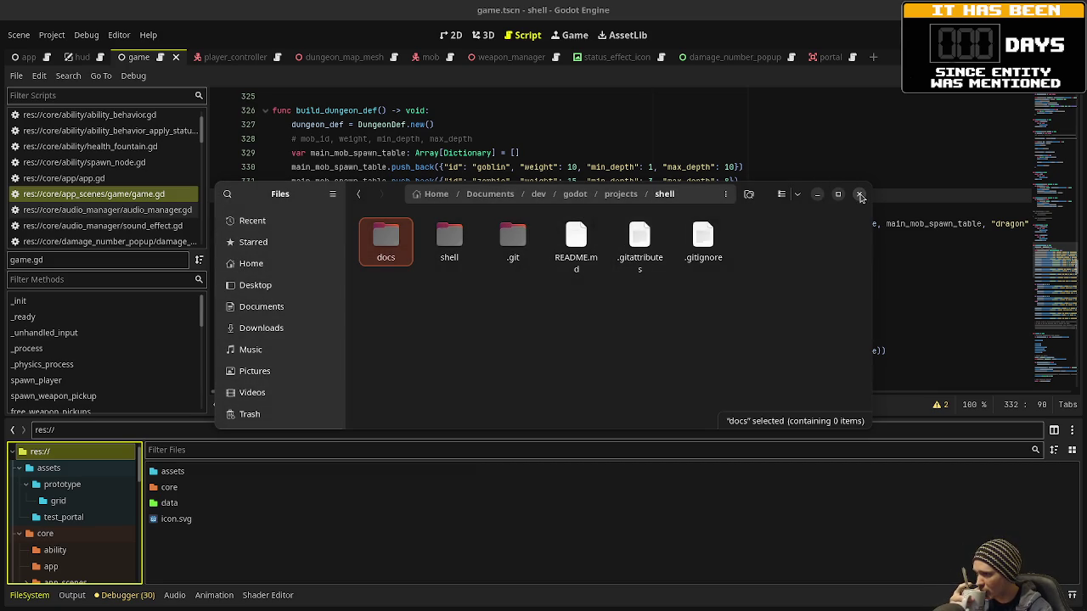
pyautogui.click(817, 196)
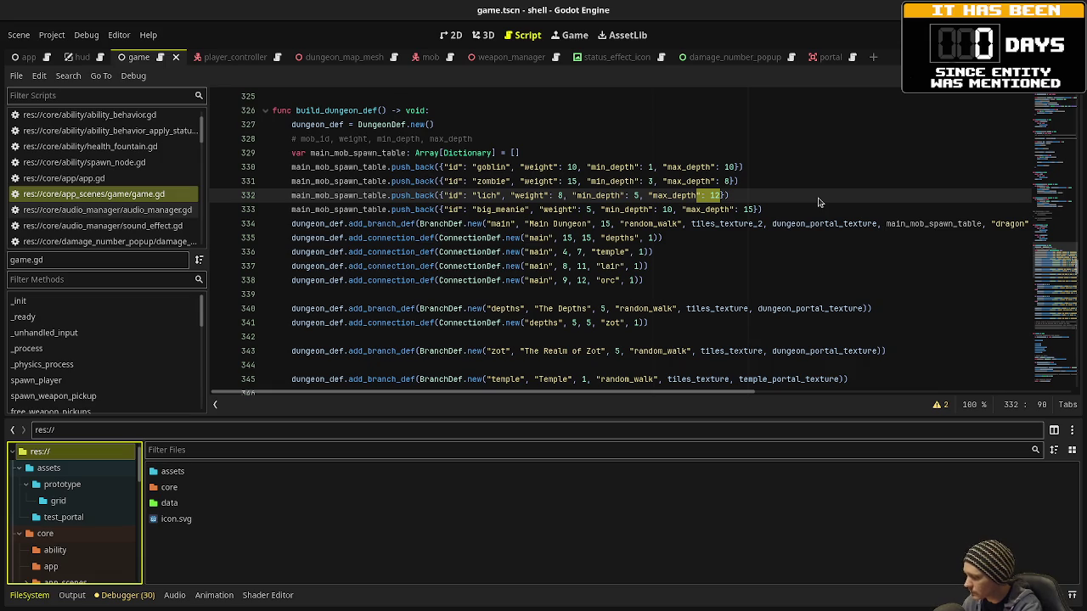
# - Bring the Godot editor back to the front and launch Obsidian with Super+O
pyautogui.press('super')
pyautogui.click(819, 201)
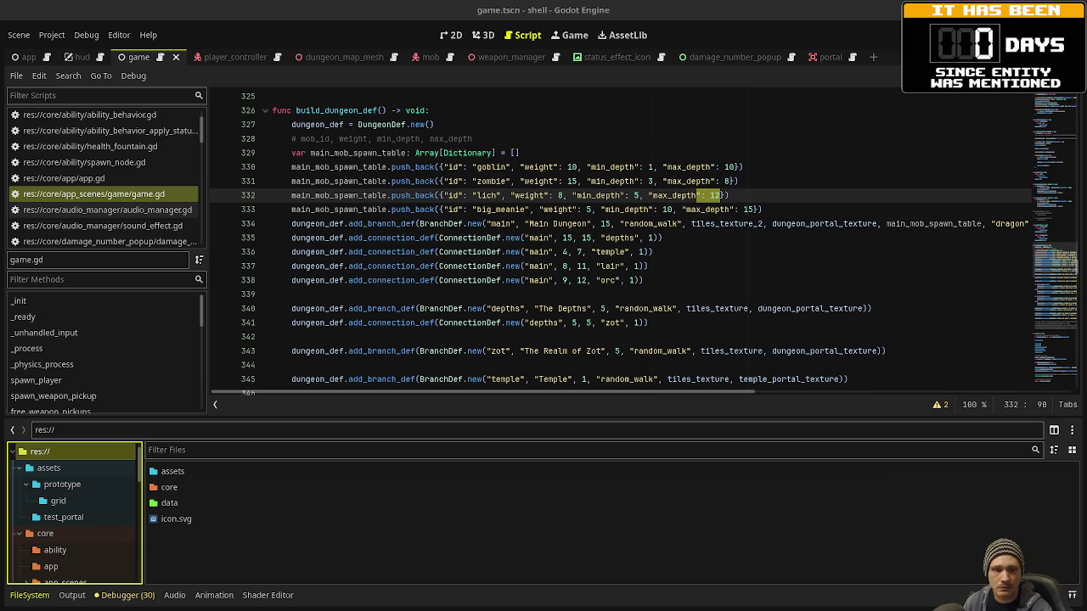
pyautogui.press('super+o')
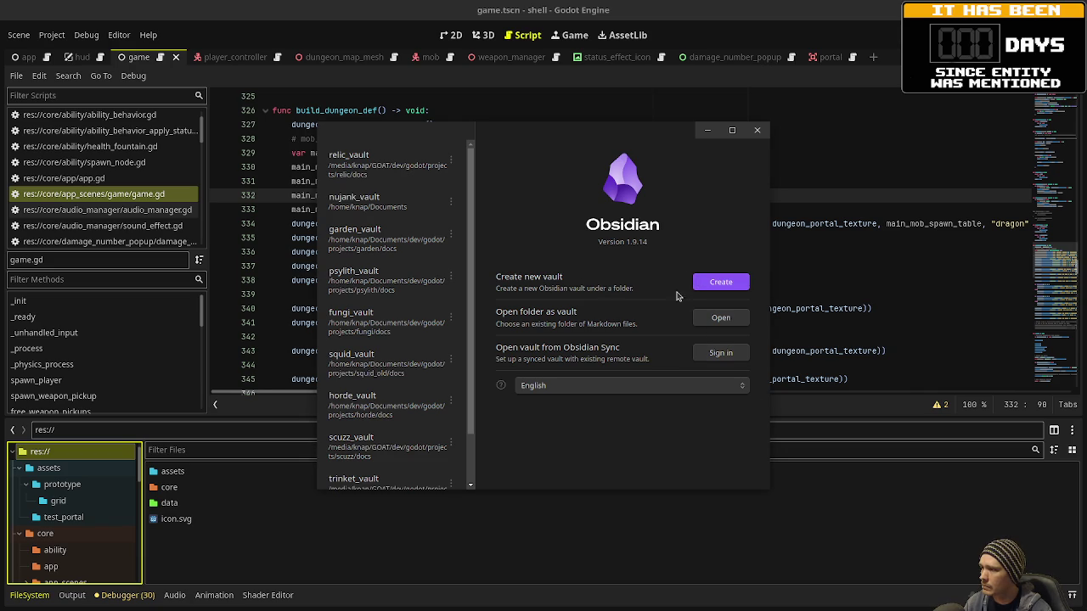
# - Start a new local vault named shell_vault
pyautogui.click(703, 289)
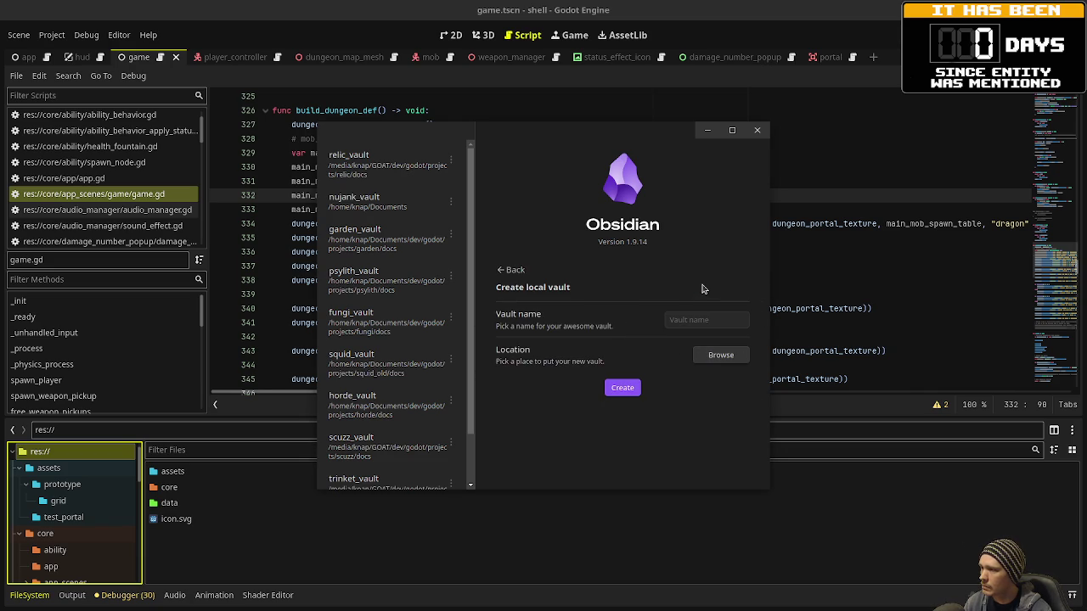
pyautogui.click(688, 319)
pyautogui.write('shell_va')
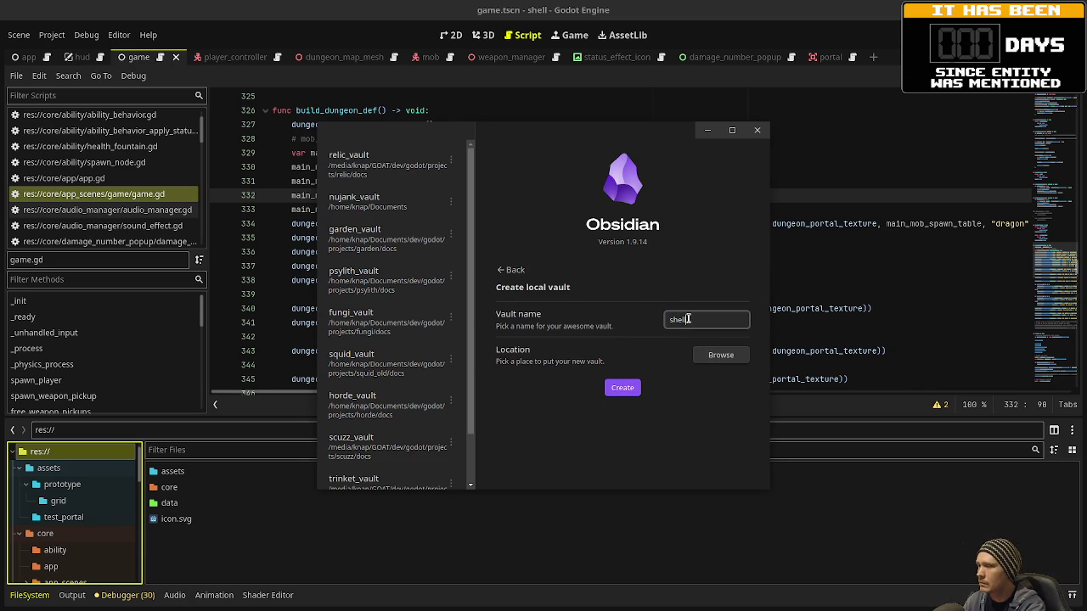
pyautogui.write('ult')
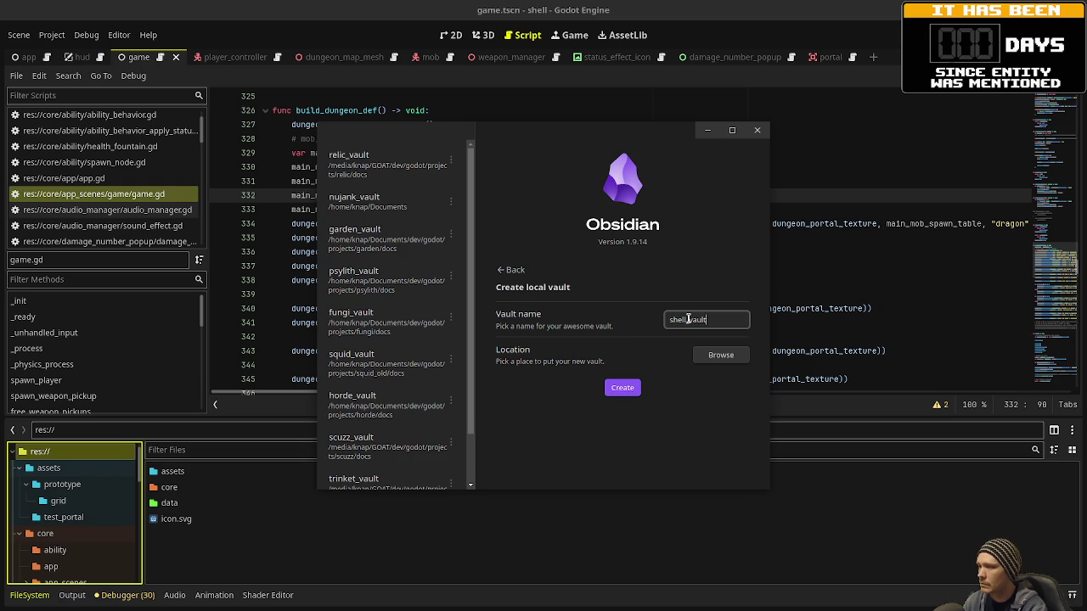
# - Set the vault location to Documents/dev/godot/projects/shell/docs and create the vault
pyautogui.click(713, 355)
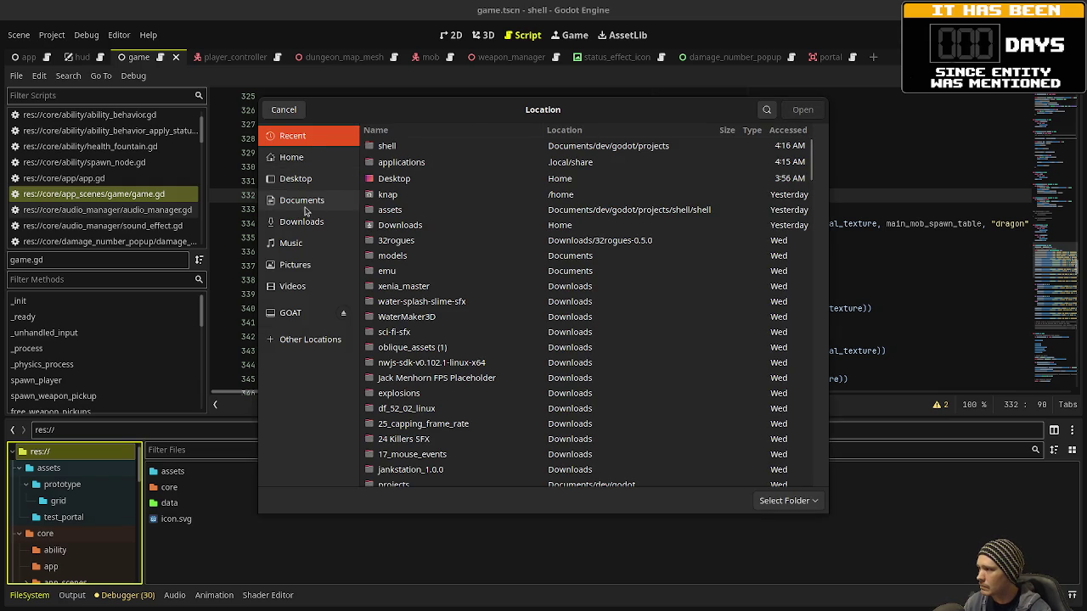
pyautogui.click(307, 205)
pyautogui.click(387, 175)
pyautogui.click(392, 190)
pyautogui.doubleClick(392, 192)
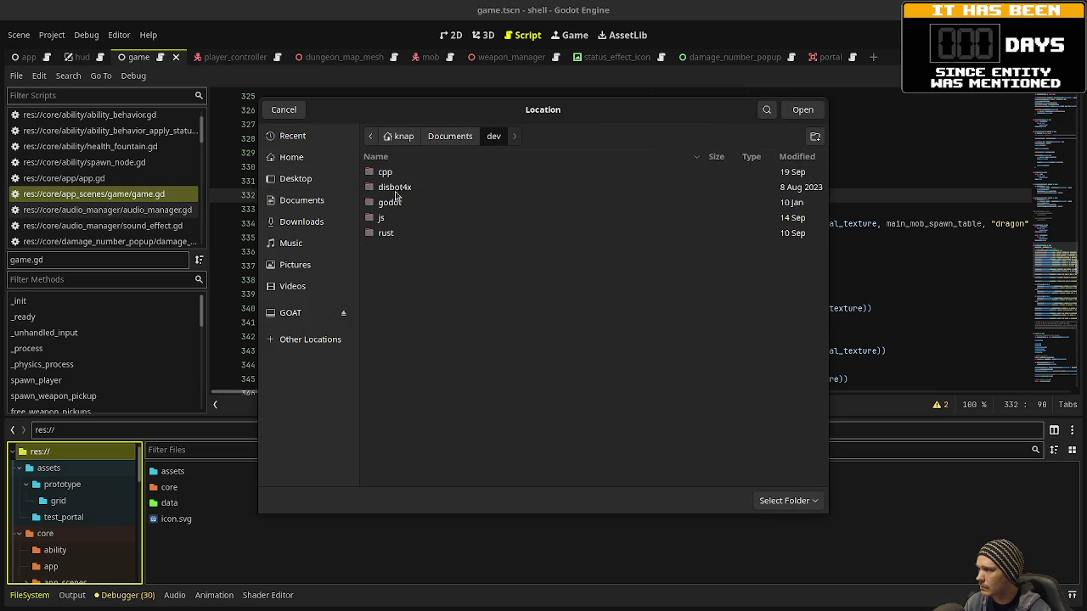
pyautogui.click(398, 206)
pyautogui.doubleClick(398, 206)
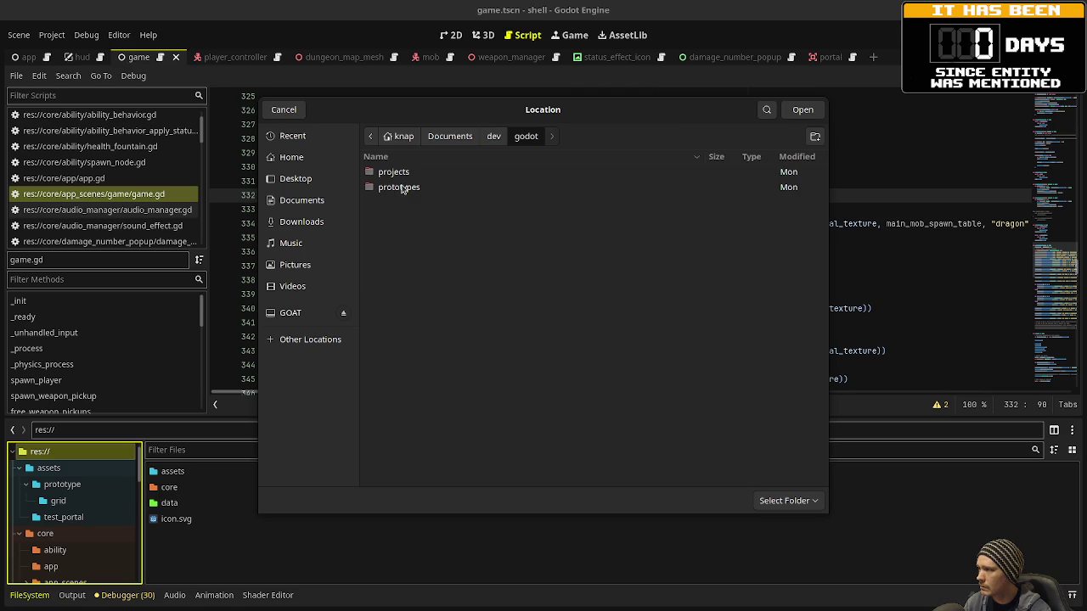
pyautogui.doubleClick(401, 174)
pyautogui.click(394, 415)
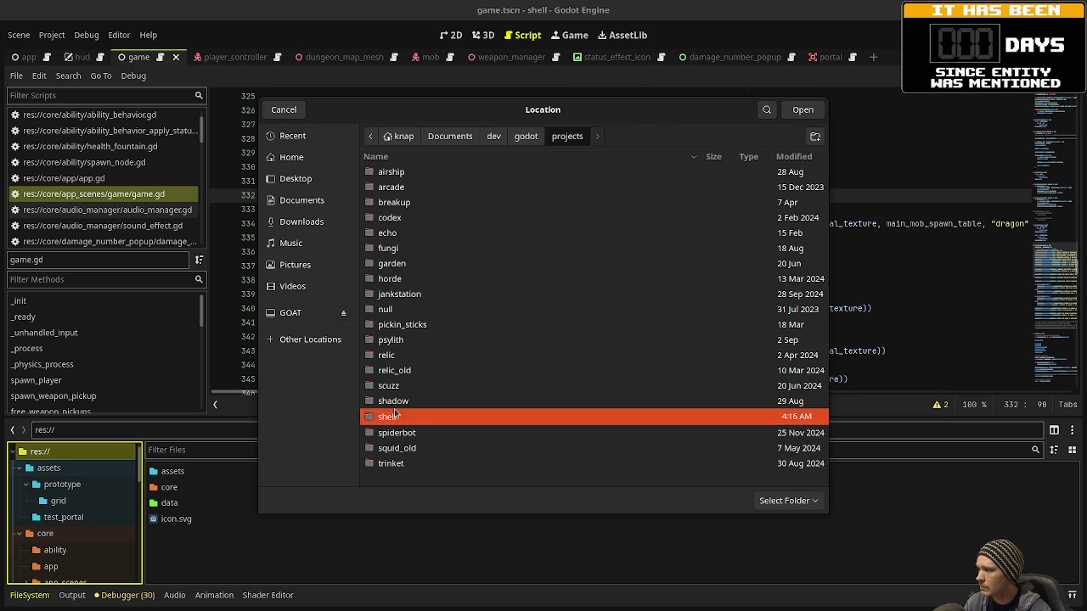
pyautogui.doubleClick(395, 415)
pyautogui.doubleClick(393, 175)
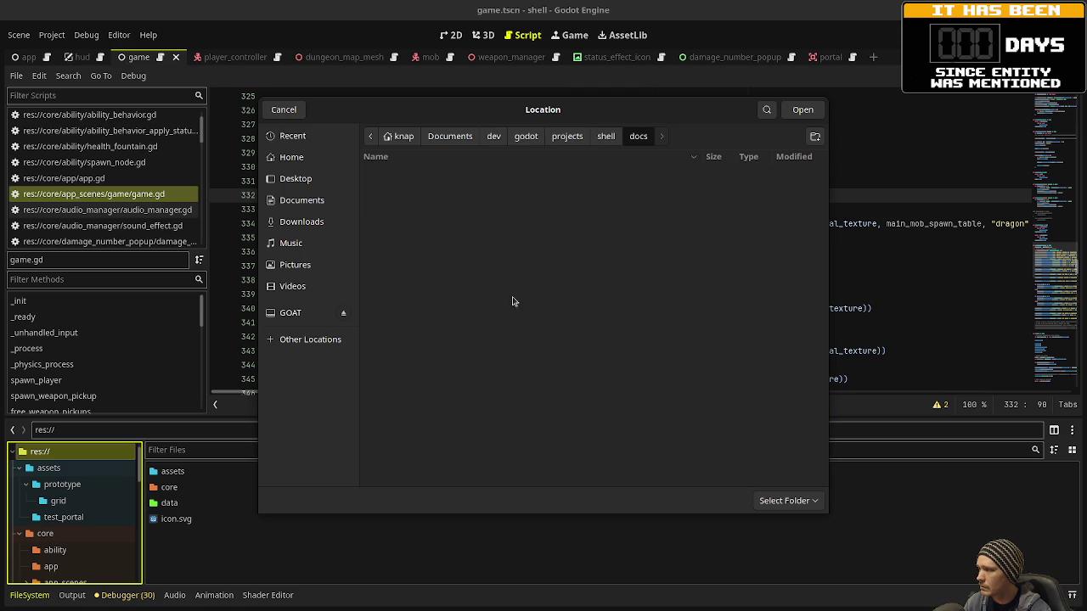
pyautogui.click(800, 111)
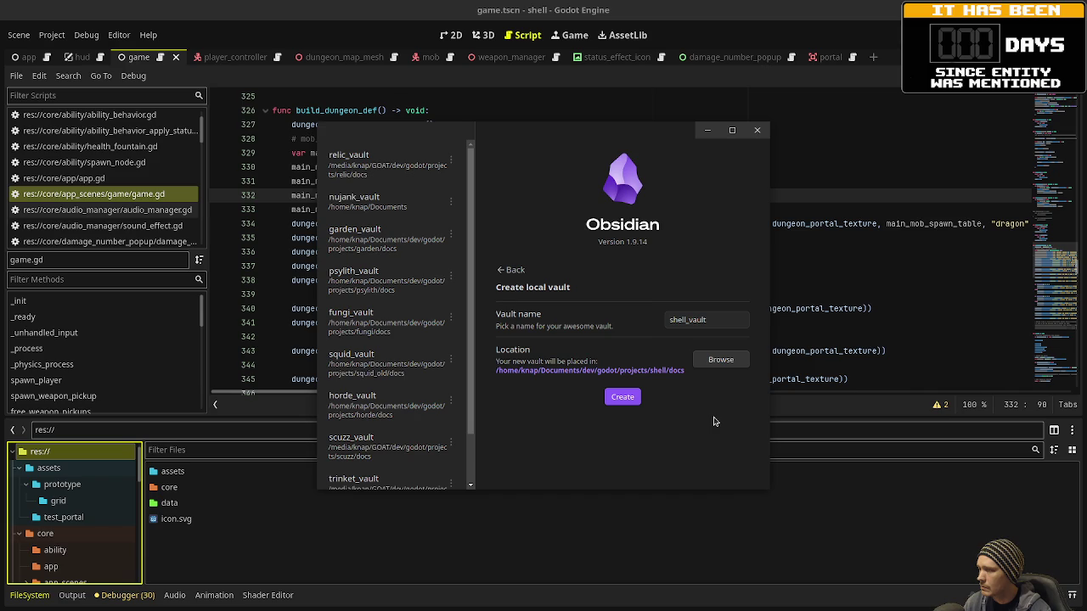
pyautogui.click(622, 399)
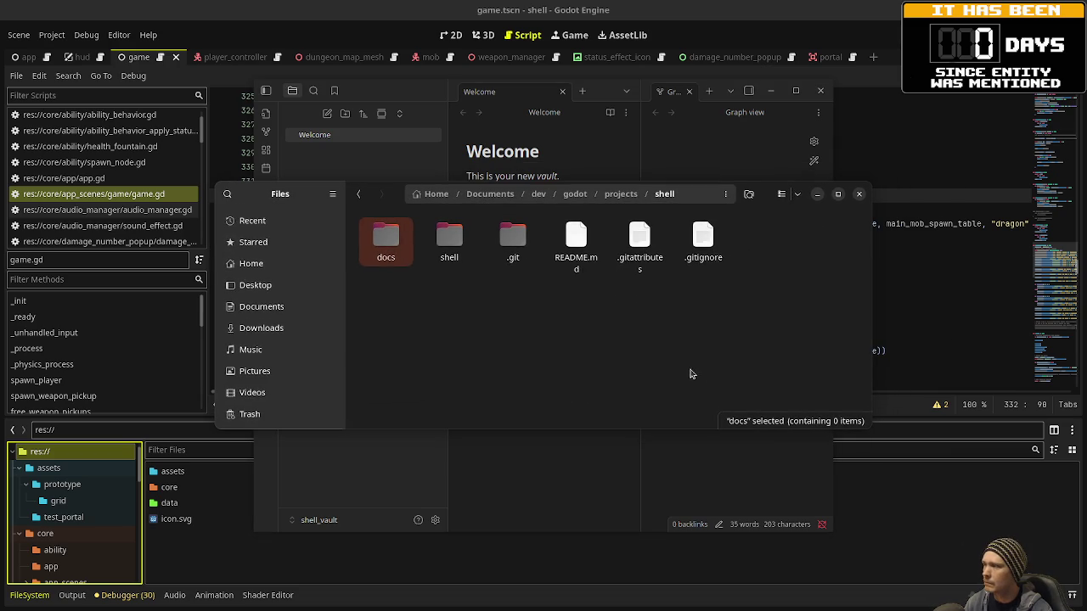
# - Confirm the shell_vault folder exists in shell/docs, then close the Graph view and Welcome tabs
pyautogui.doubleClick(399, 255)
pyautogui.click(412, 259)
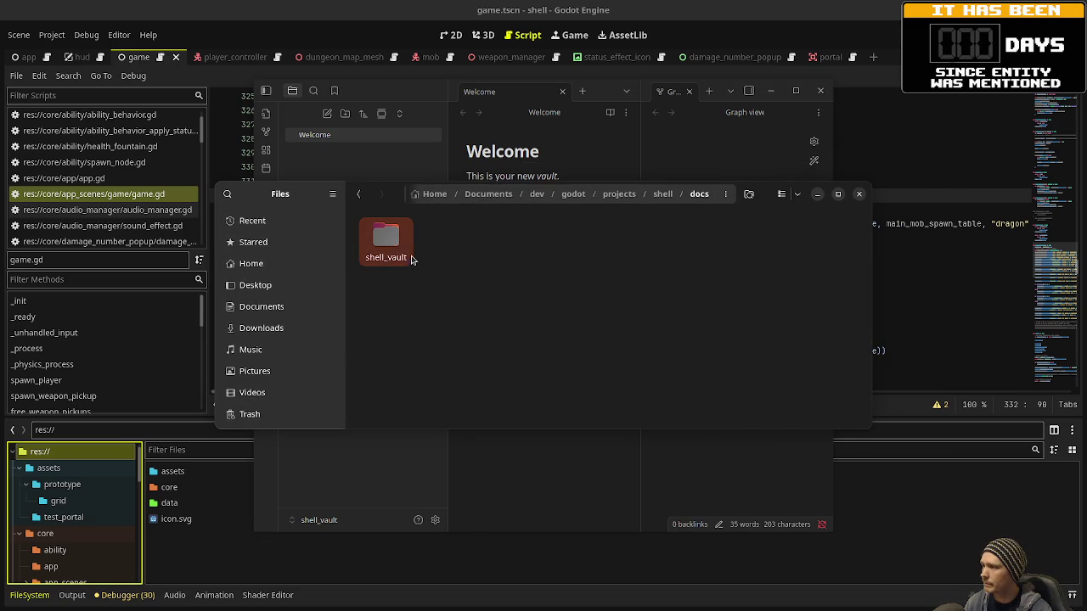
pyautogui.click(816, 194)
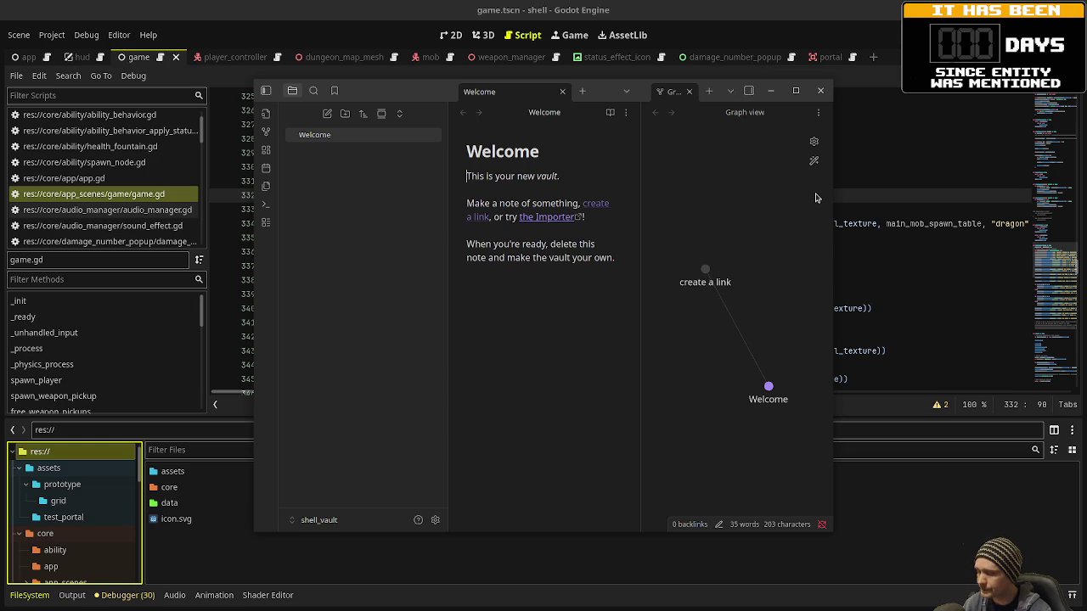
pyautogui.click(689, 91)
pyautogui.click(561, 91)
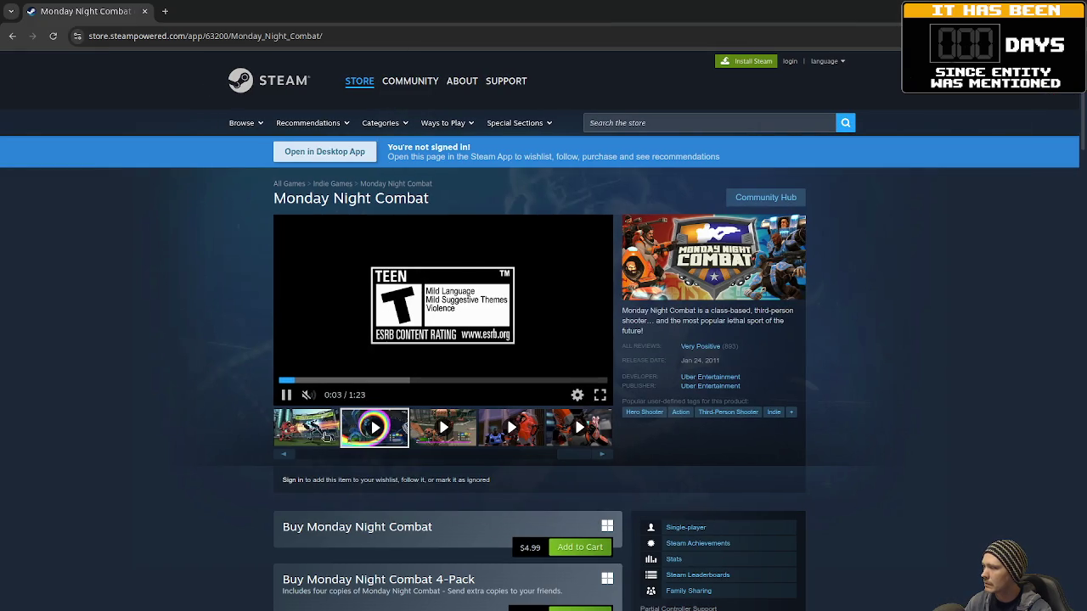
pyautogui.scroll(-2, 431, 457)
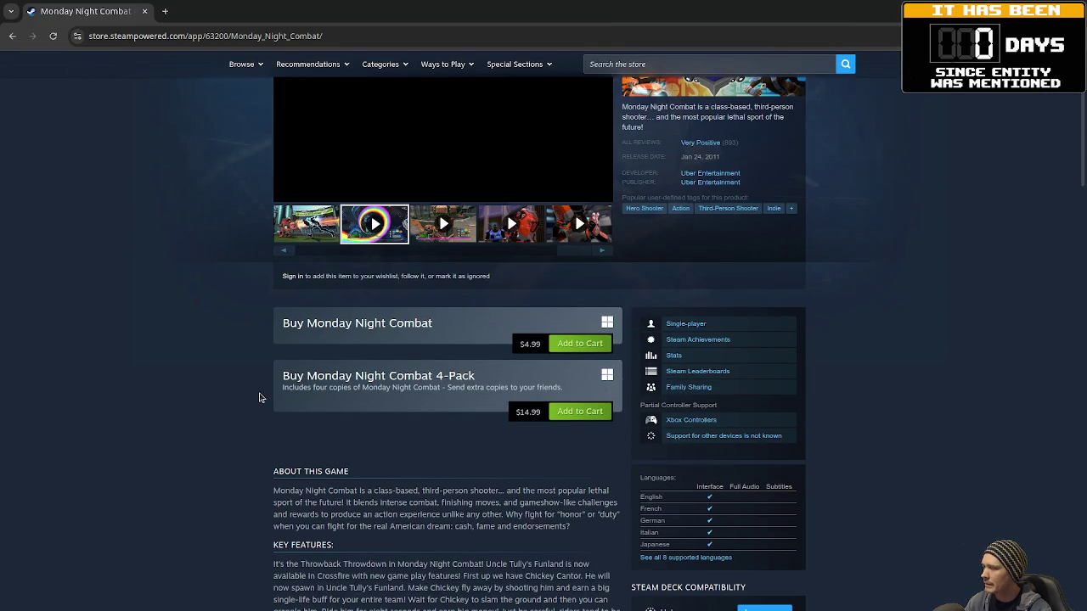
pyautogui.scroll(2, 261, 398)
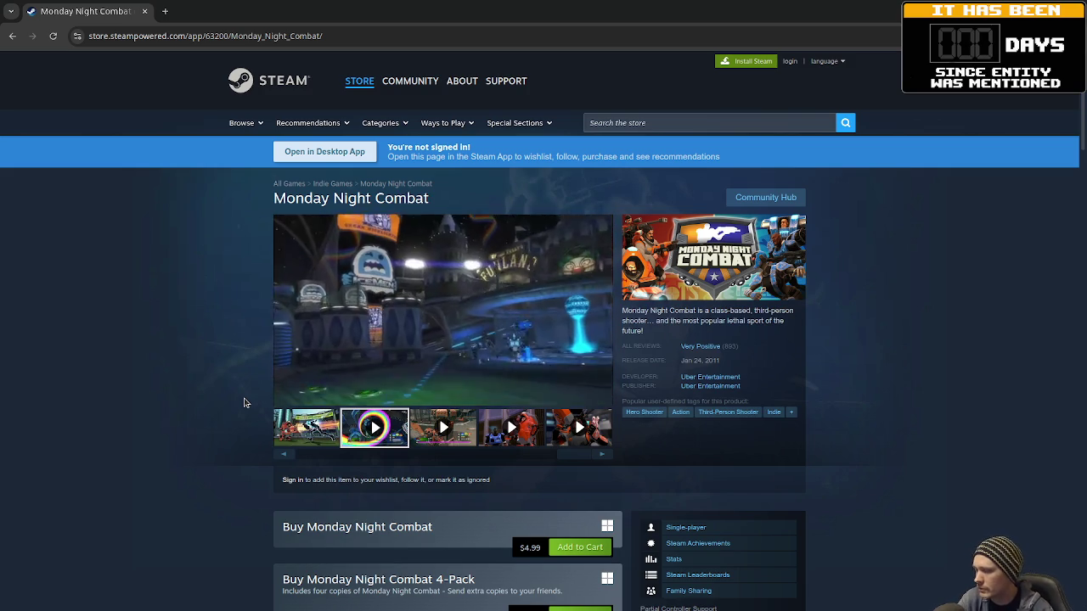
pyautogui.scroll(-4, 254, 442)
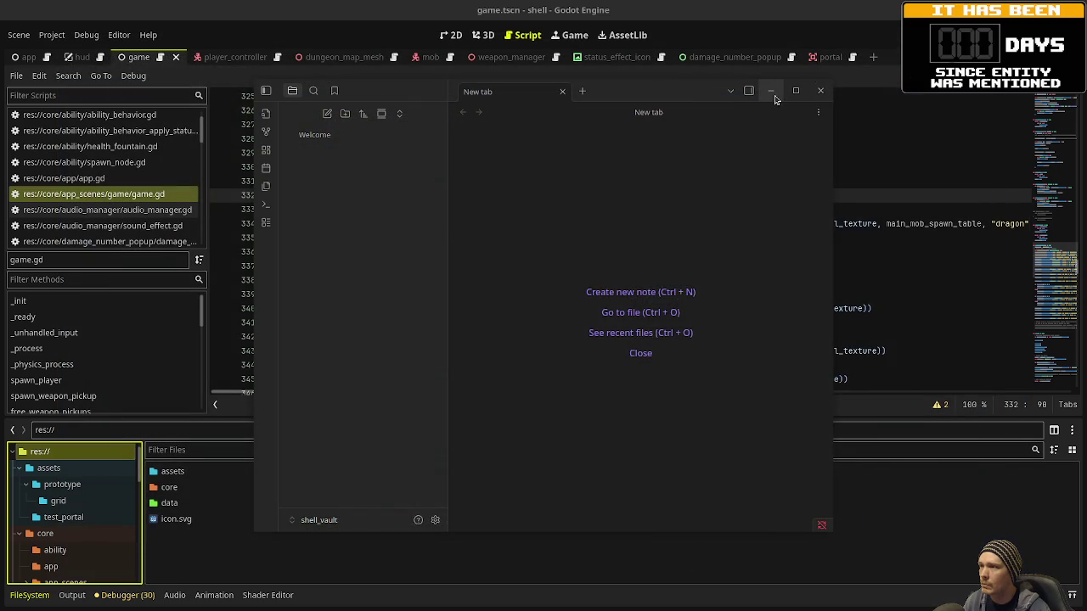
# - Hide Obsidian, run the dungeon game with F5, shoot a goblin, then release the mouse with Escape
pyautogui.click(769, 90)
pyautogui.press('F5')
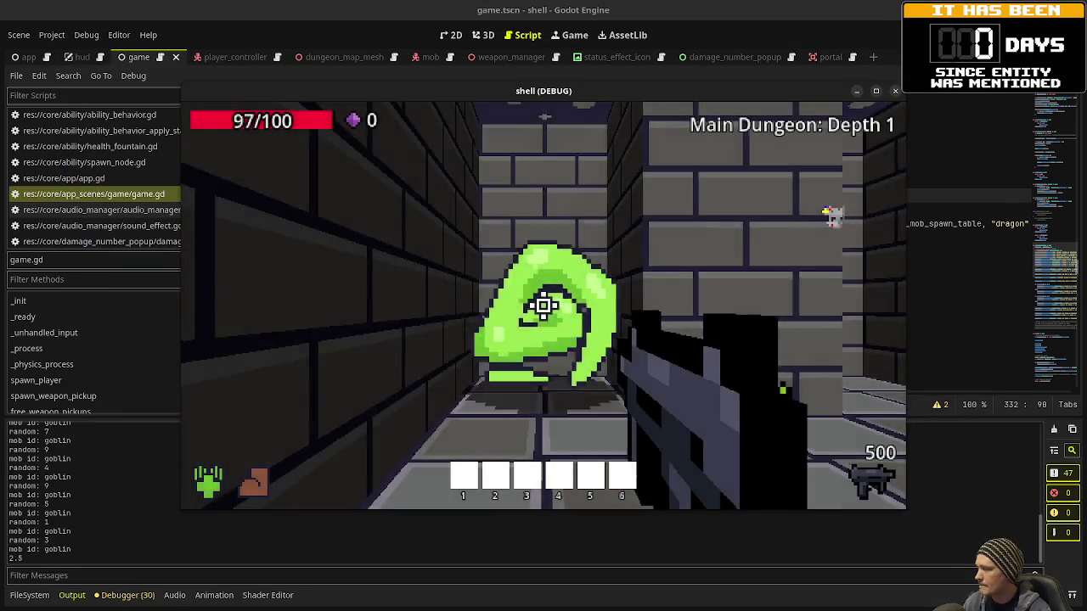
pyautogui.click(543, 305)
pyautogui.moveTo(544, 306); pyautogui.dragTo(543, 305)
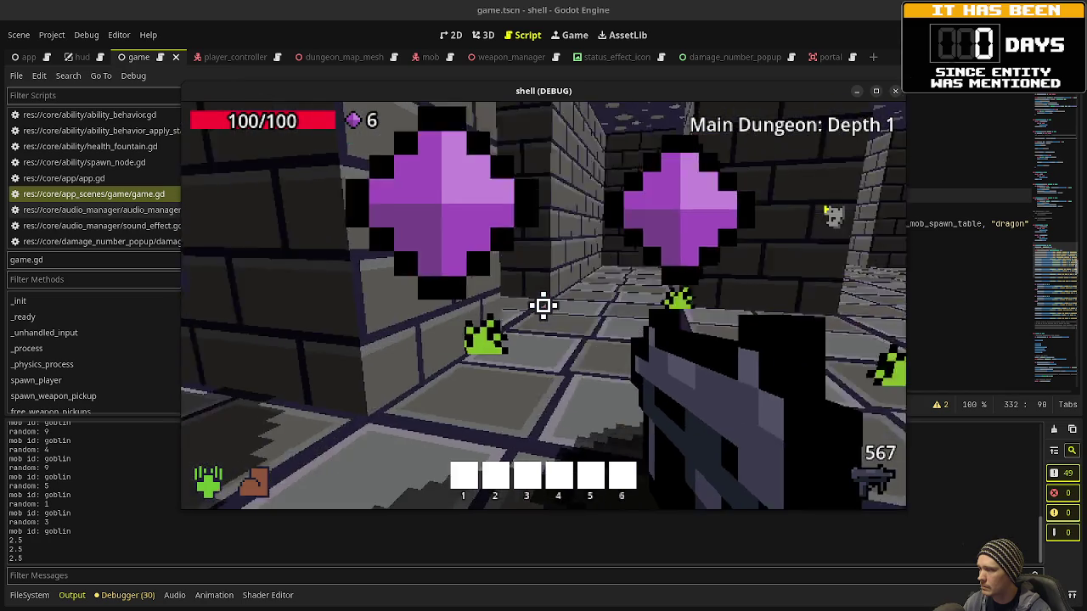
pyautogui.press('Escape')
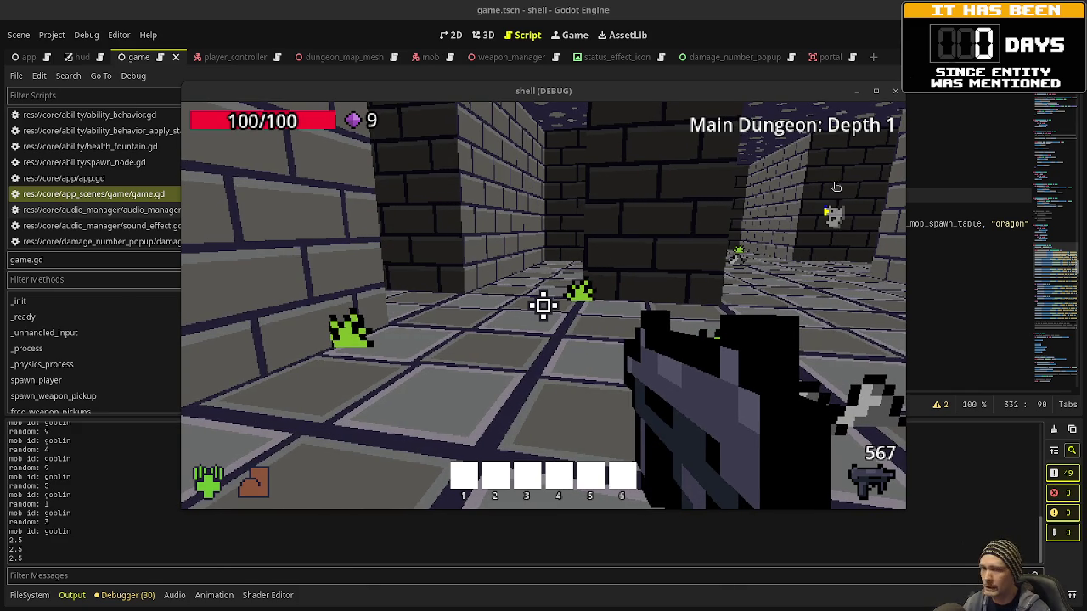
# - Open the game's Steam store page and flip through the equipment and card-selection screenshots
pyautogui.hotkey('alt', 'Tab')
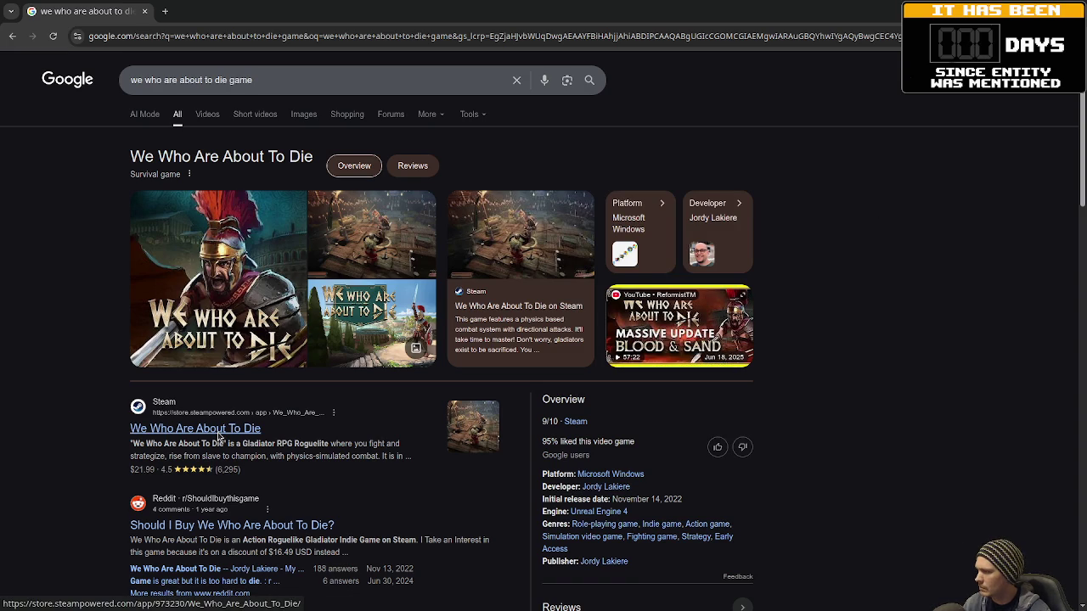
pyautogui.click(218, 433)
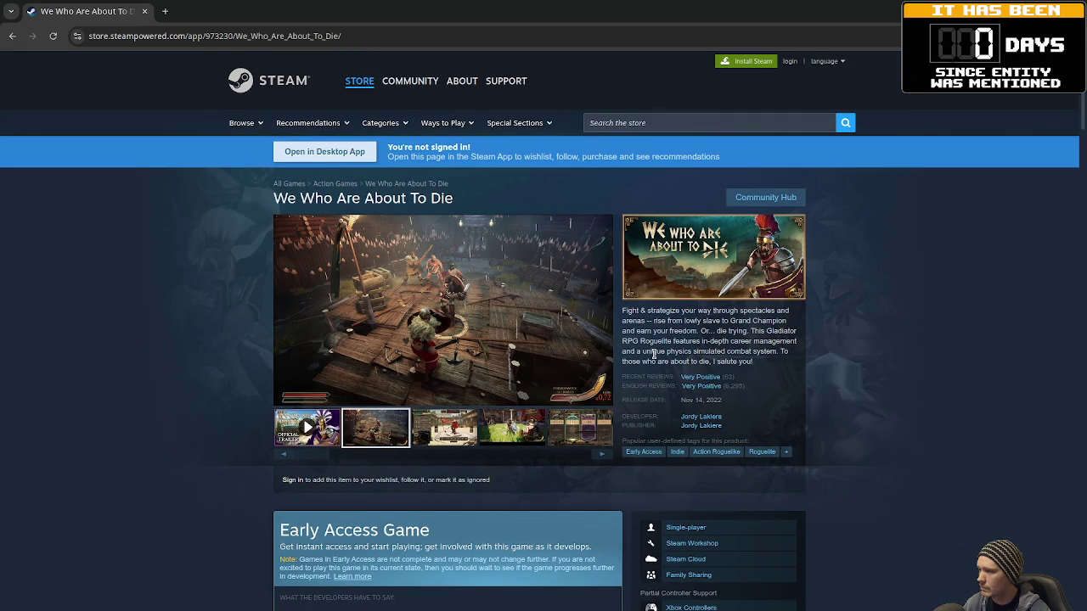
pyautogui.click(462, 429)
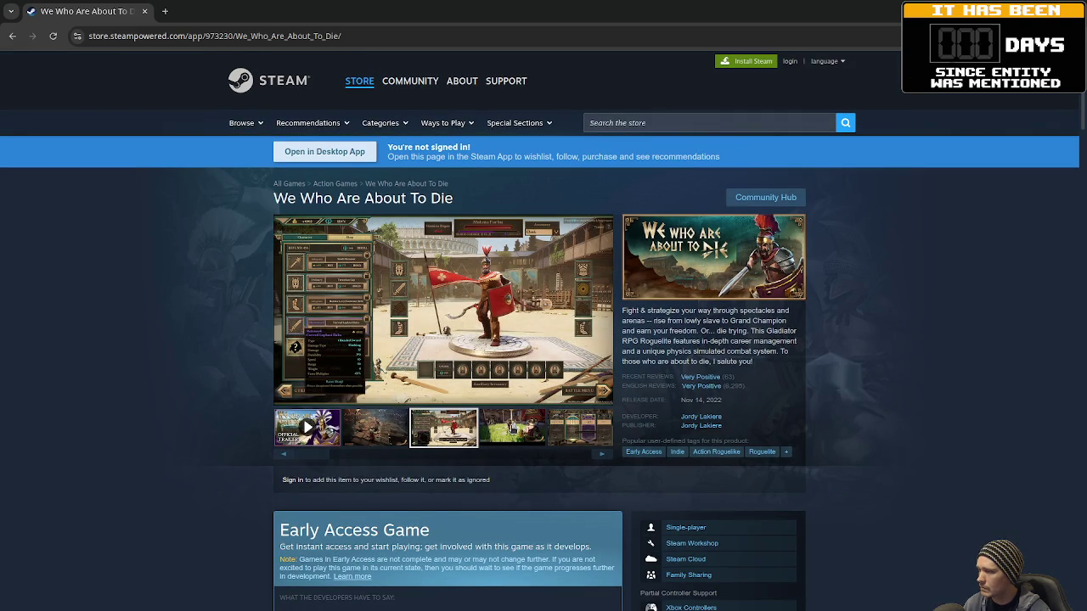
pyautogui.click(512, 429)
pyautogui.click(562, 431)
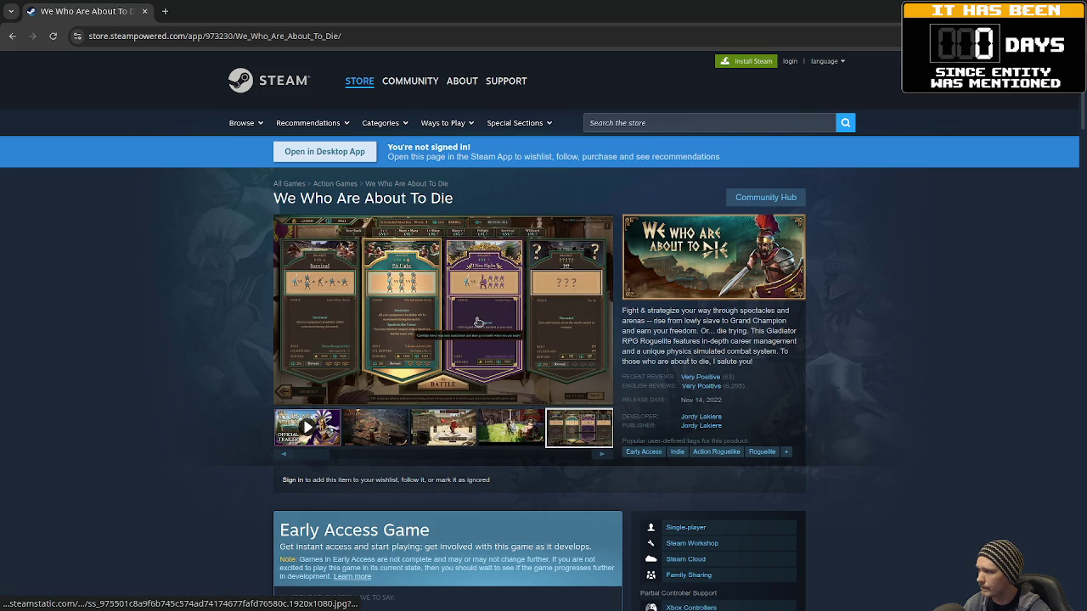
# - View the match screenshot full-size, close it, and scroll down to the purchase options
pyautogui.click(477, 322)
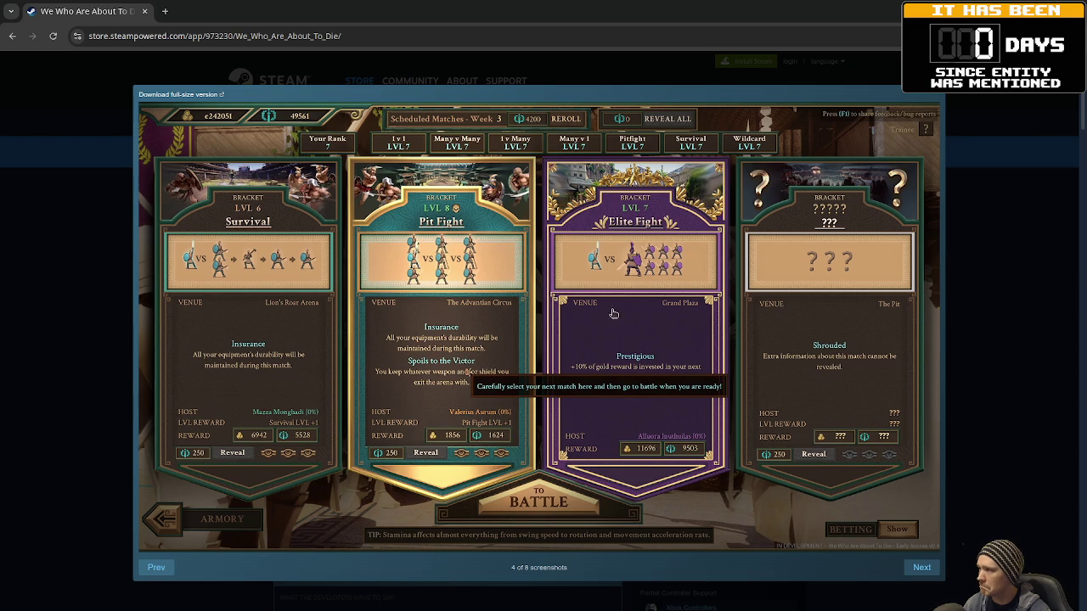
pyautogui.click(1010, 333)
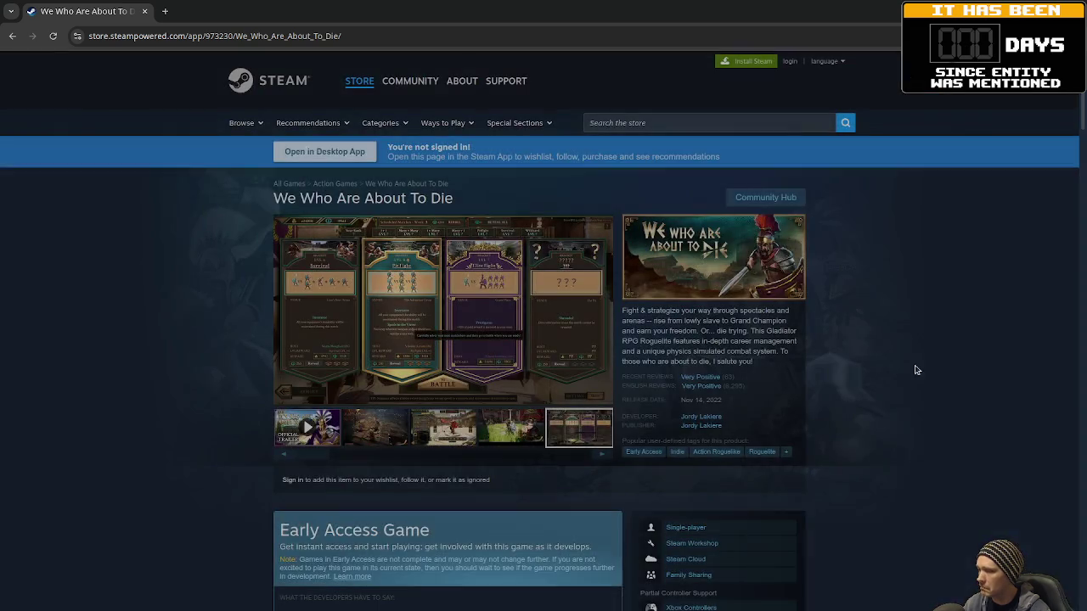
pyautogui.scroll(-5, 773, 388)
pyautogui.scroll(-7, 774, 388)
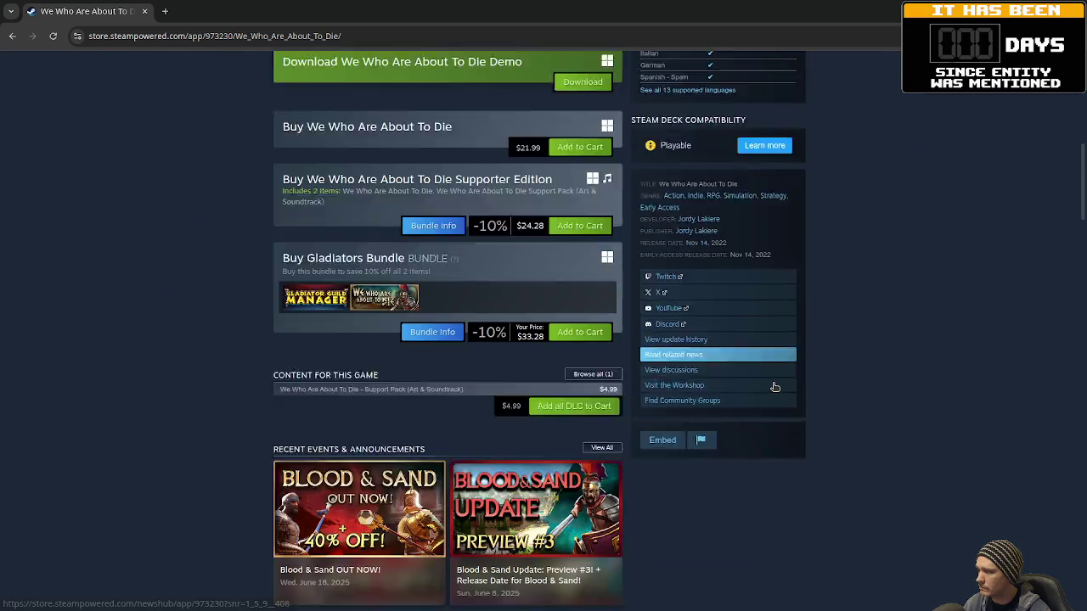
pyautogui.scroll(-3, 774, 388)
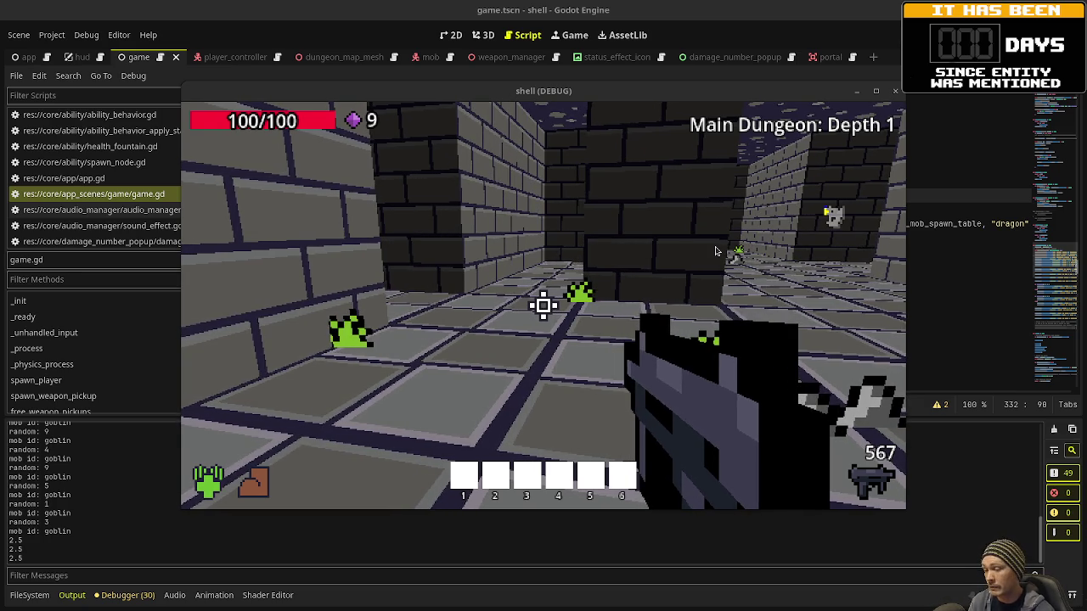
# - Capture the mouse in the game and walk down the corridor past the pickups toward the slime and brick wall
pyautogui.click(716, 252)
pyautogui.moveTo(543, 305)
pyautogui.press('w')
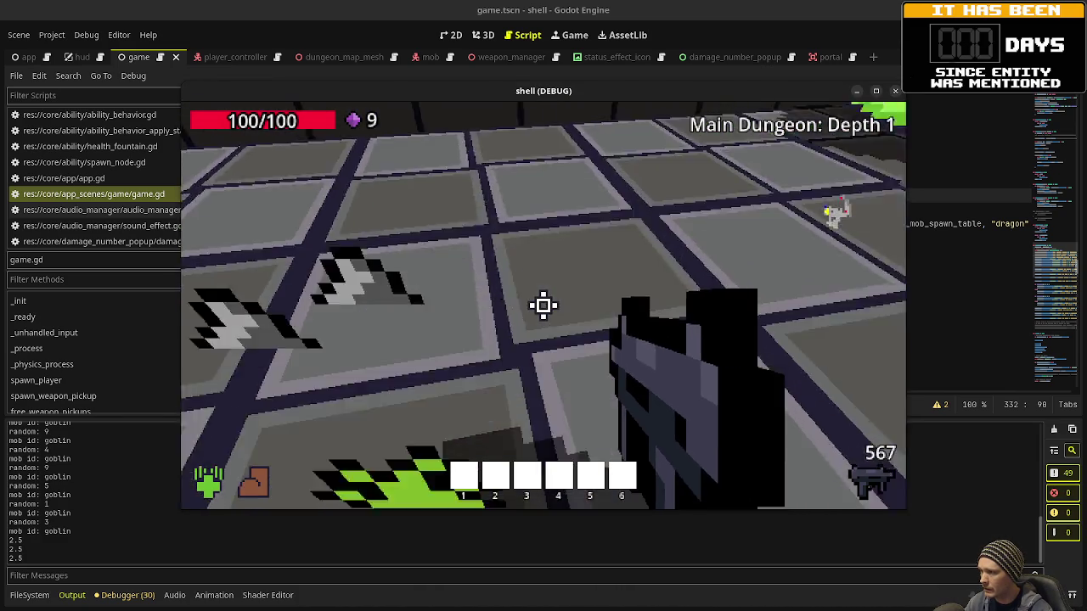
pyautogui.press('w')
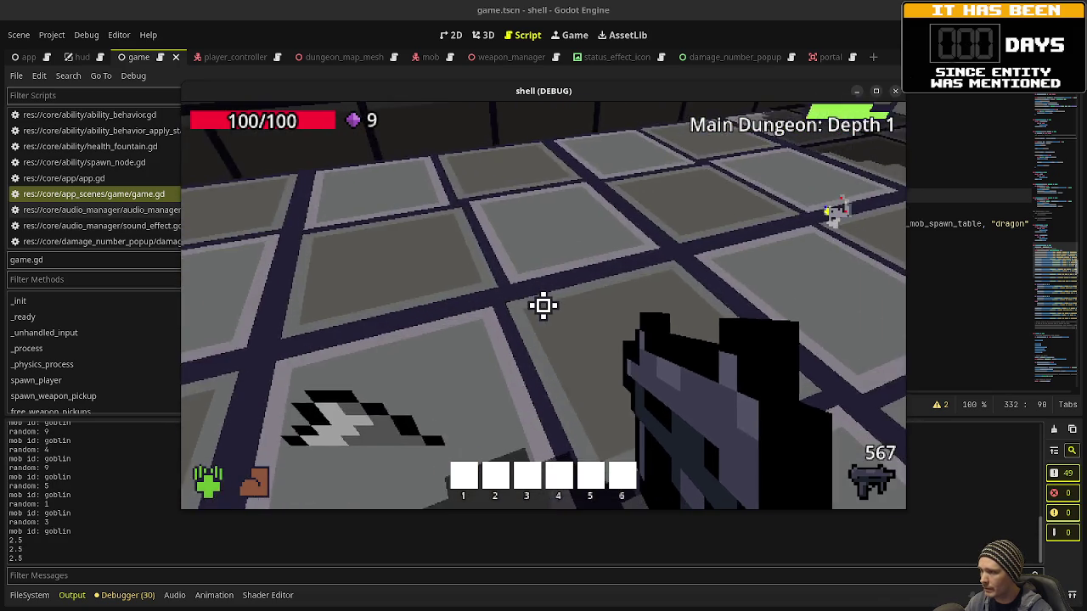
pyautogui.press('w')
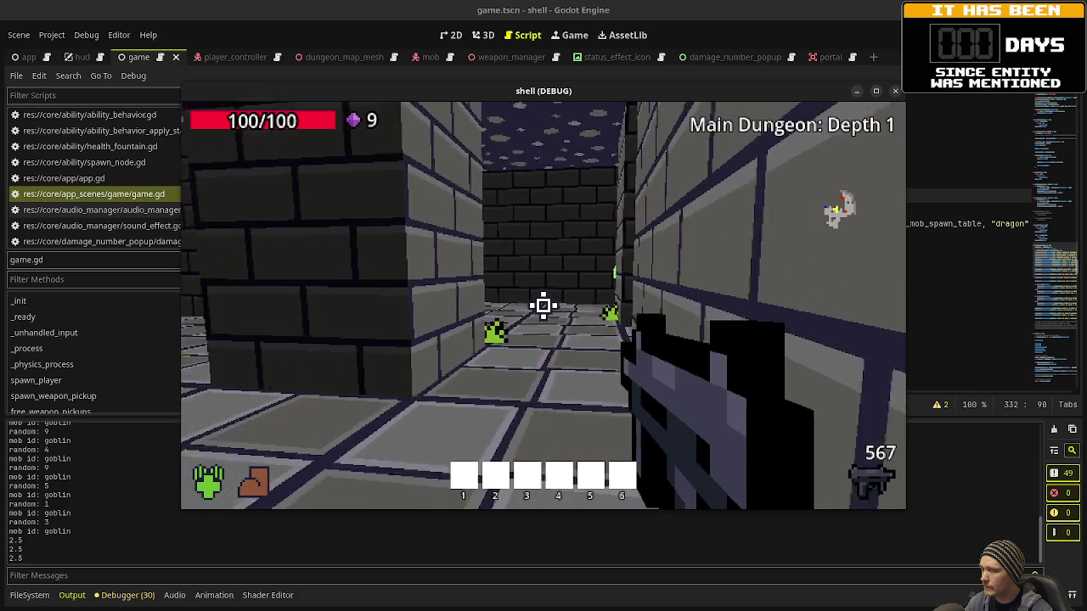
pyautogui.press('w')
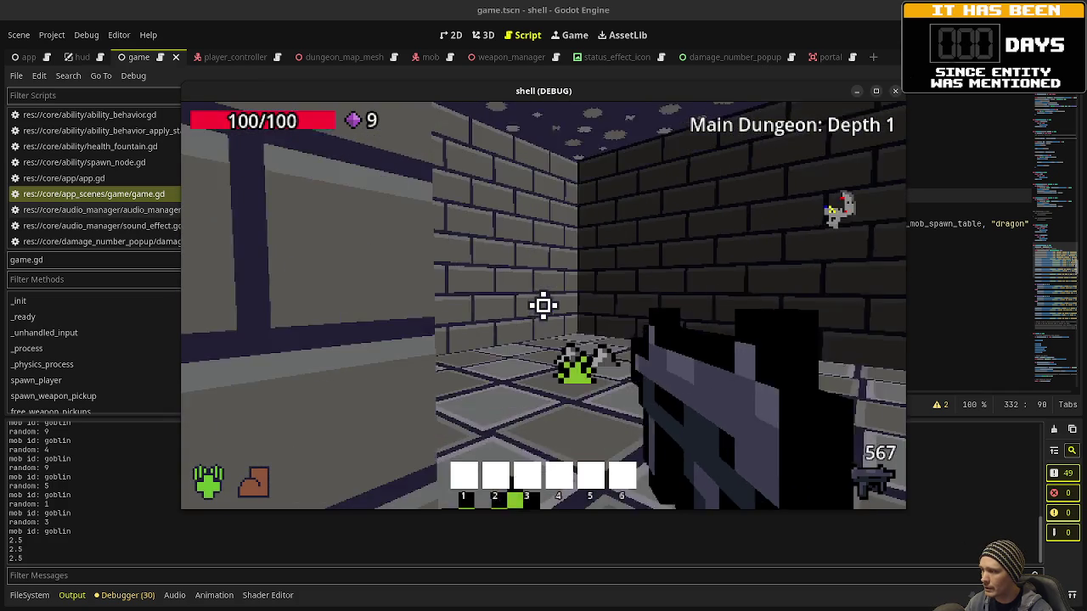
pyautogui.press('w')
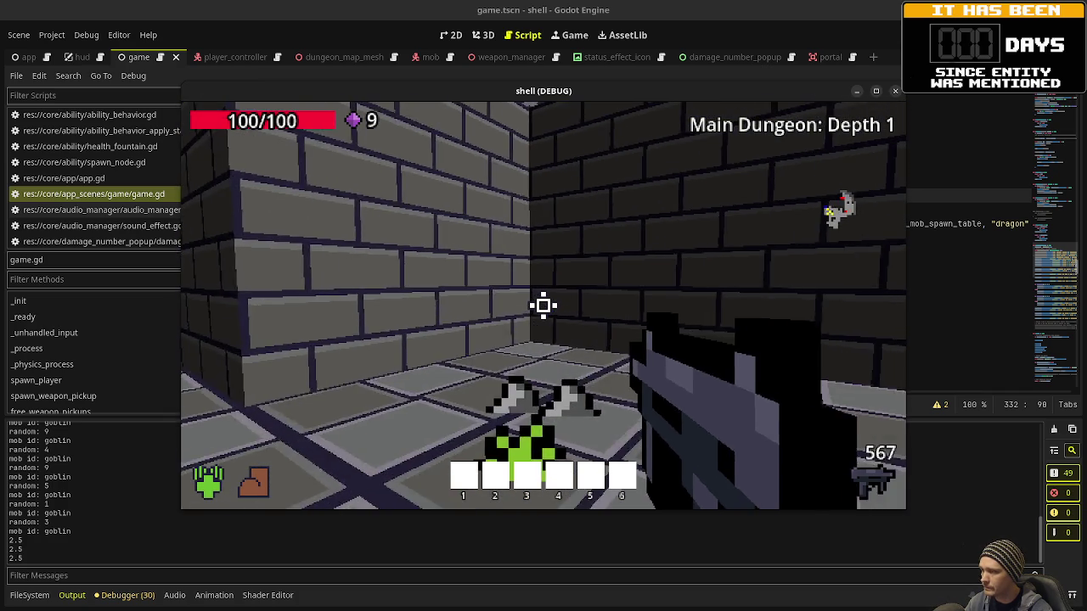
pyautogui.press('w')
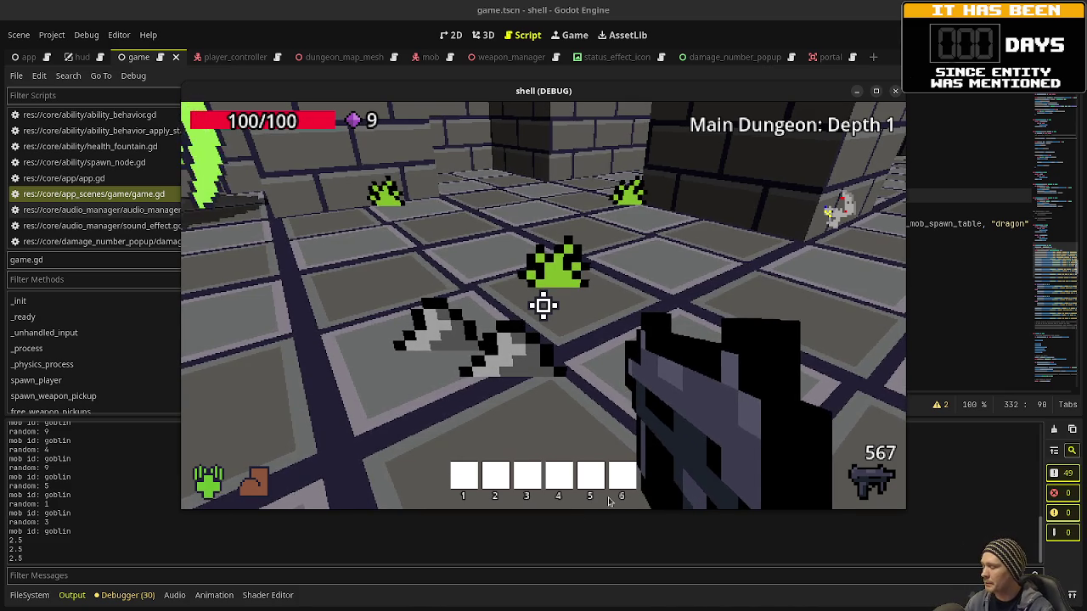
# - Fire the gun, then move back and forth between the brick walls and pickups around the pillar
pyautogui.click(608, 500)
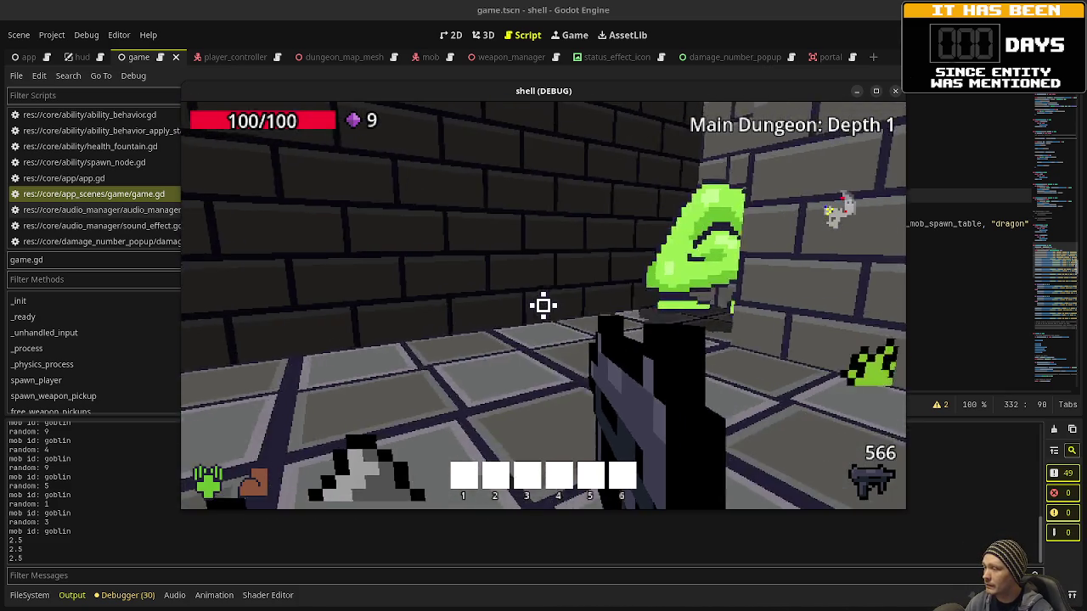
pyautogui.press('s')
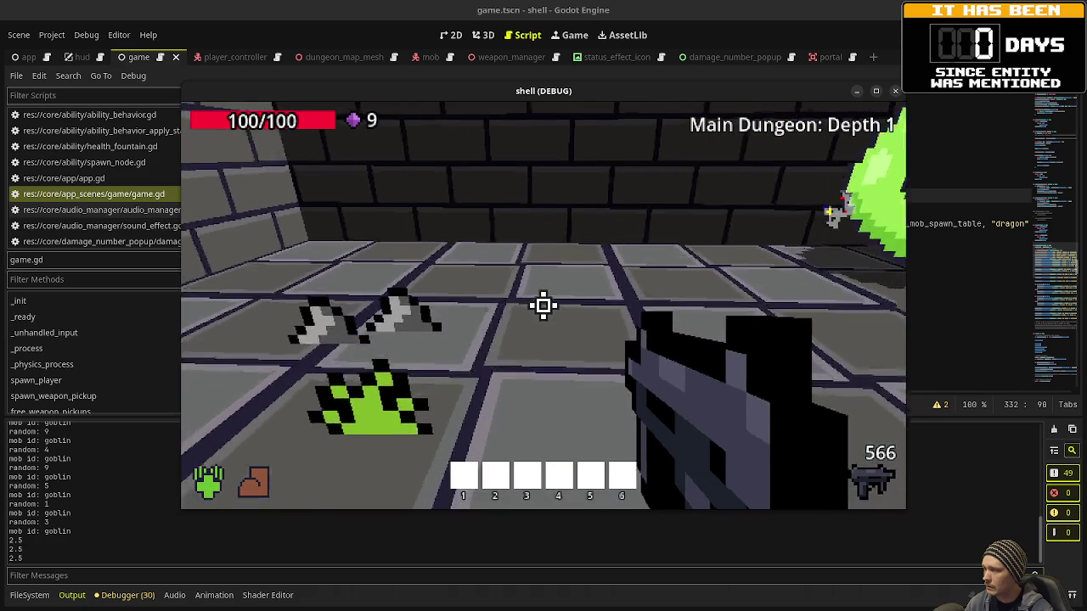
pyautogui.press('w')
pyautogui.press('s')
pyautogui.press('s')
pyautogui.press('w')
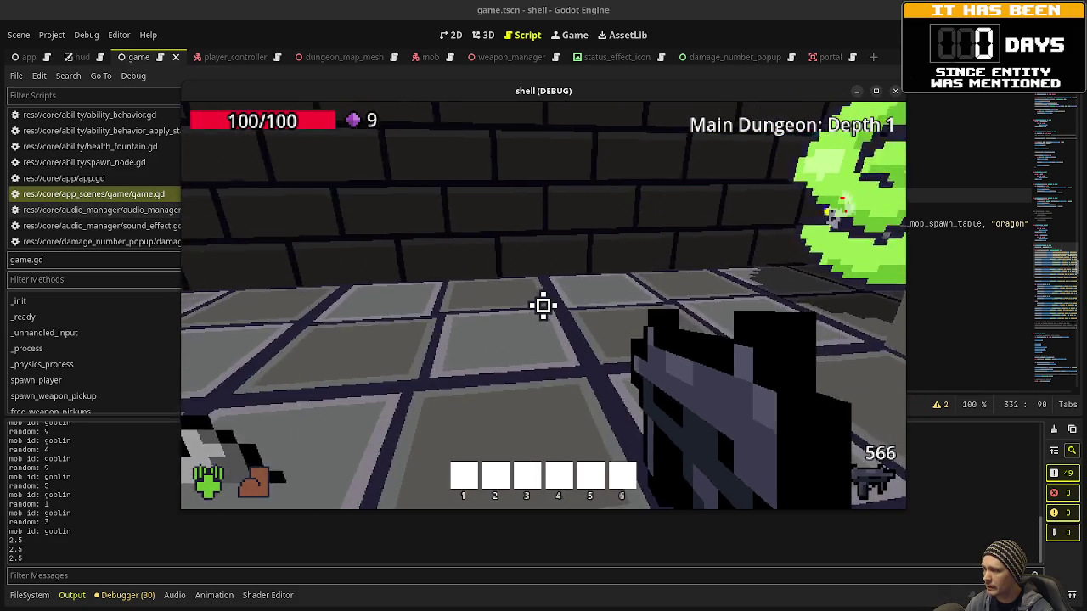
pyautogui.press('w')
pyautogui.moveTo(543, 306)
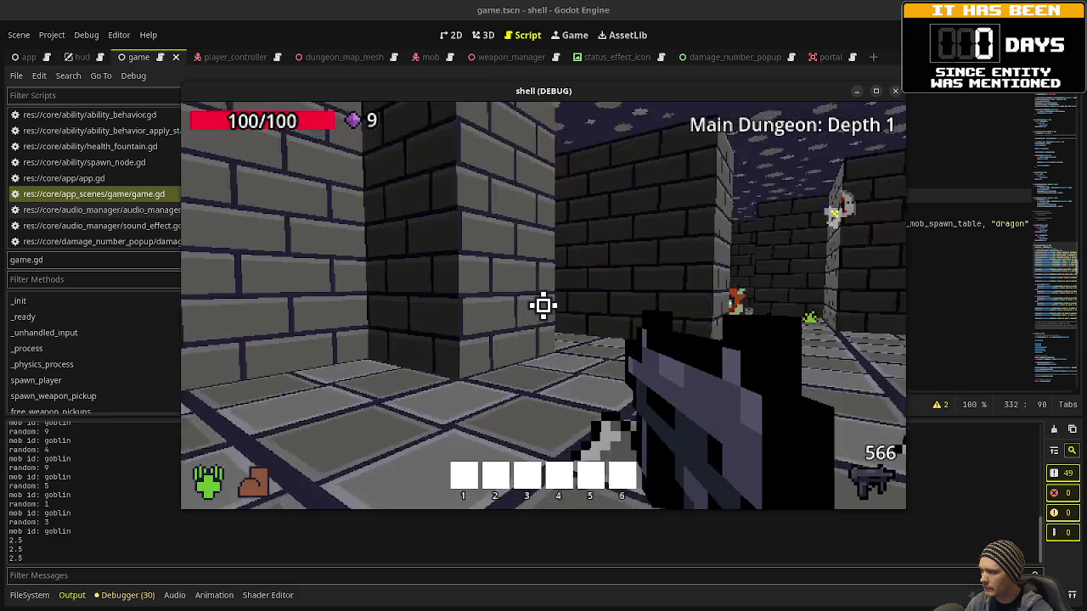
# - Shoot down the slime corridor and walk along it collecting gems until the counter reads 12
pyautogui.click(543, 306)
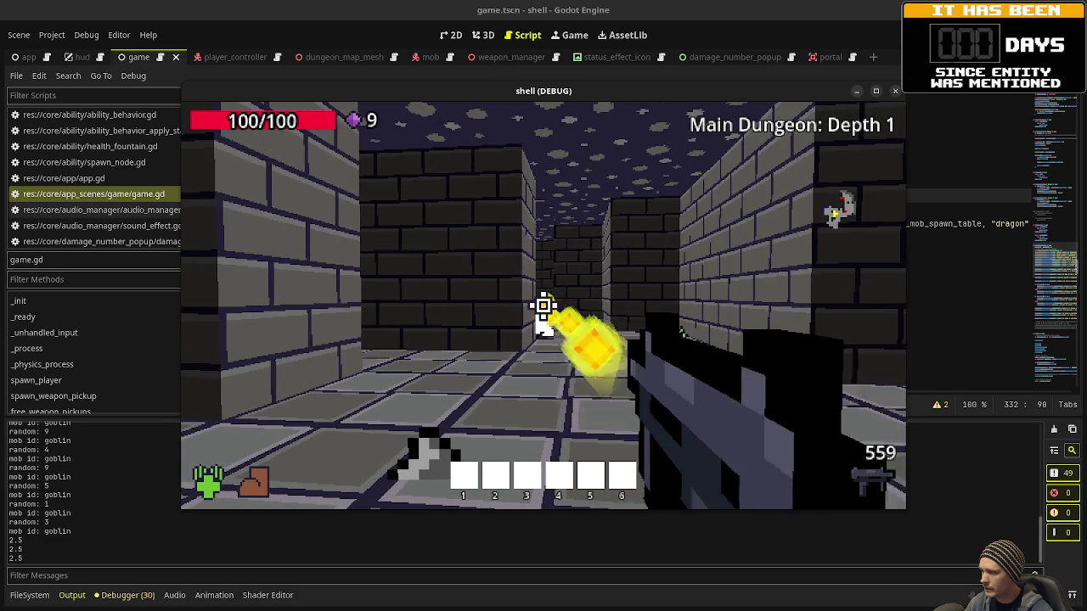
pyautogui.press('w')
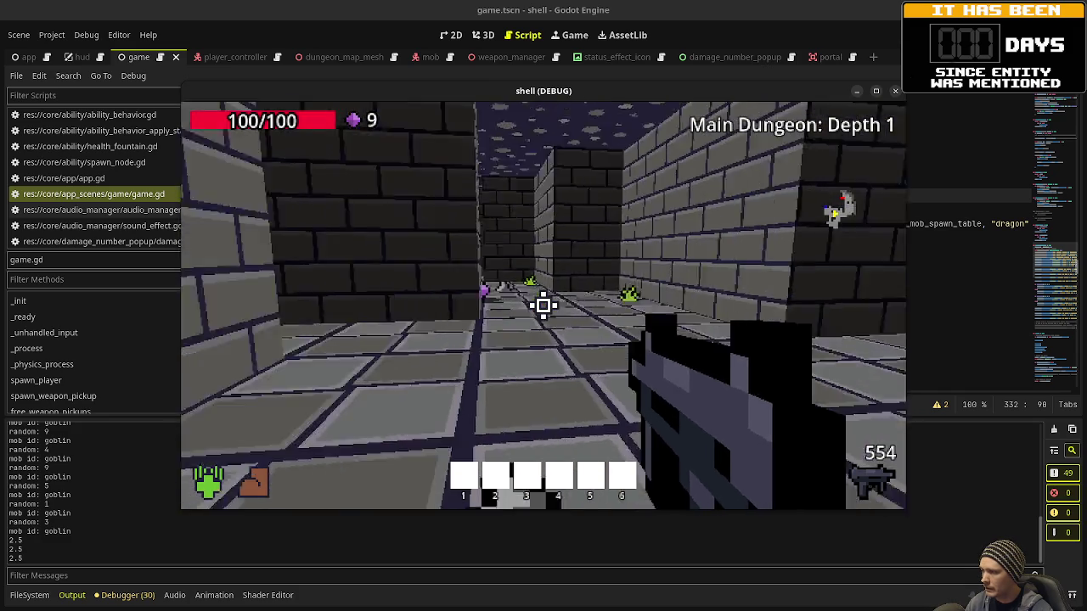
pyautogui.press('a')
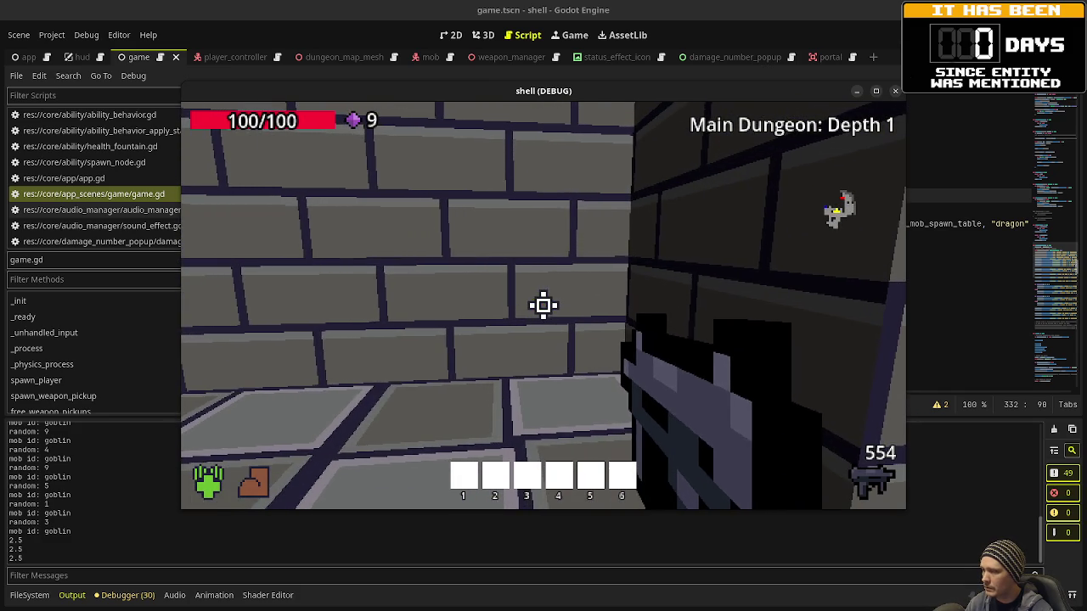
pyautogui.press('w')
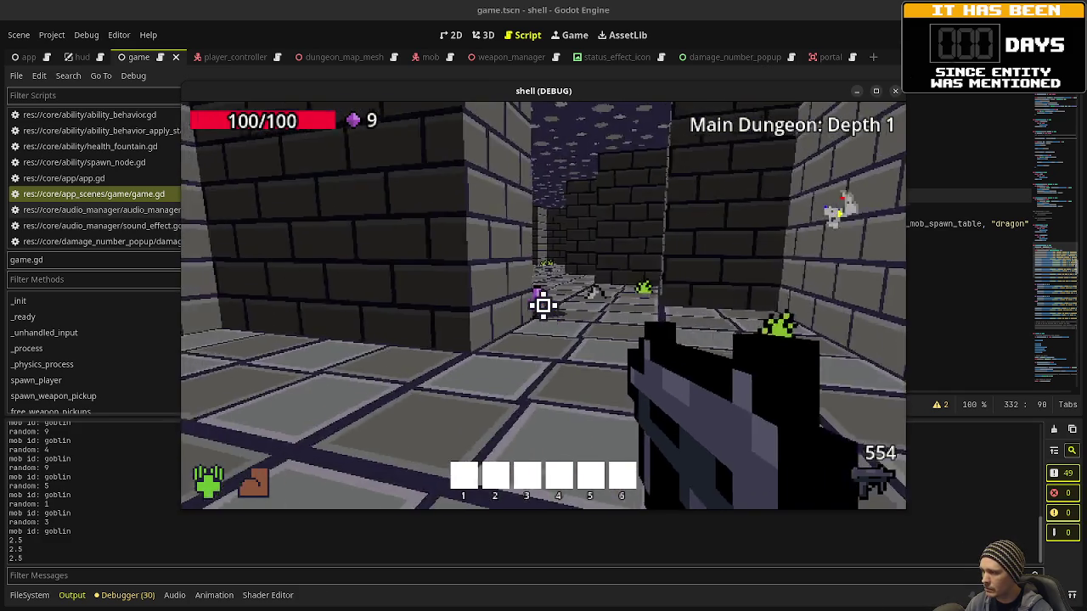
pyautogui.press('w')
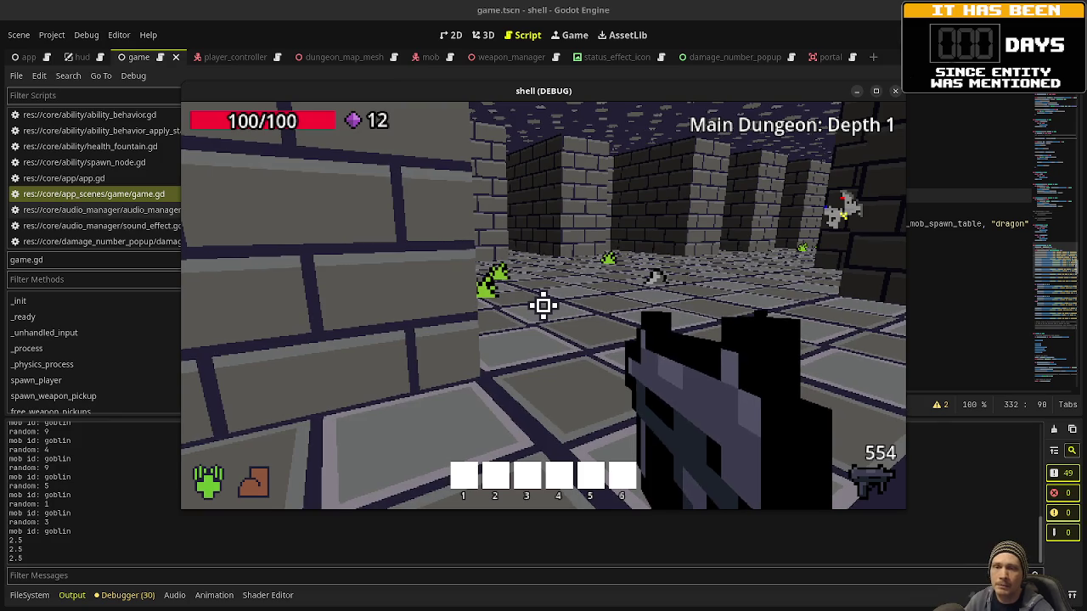
pyautogui.press('w')
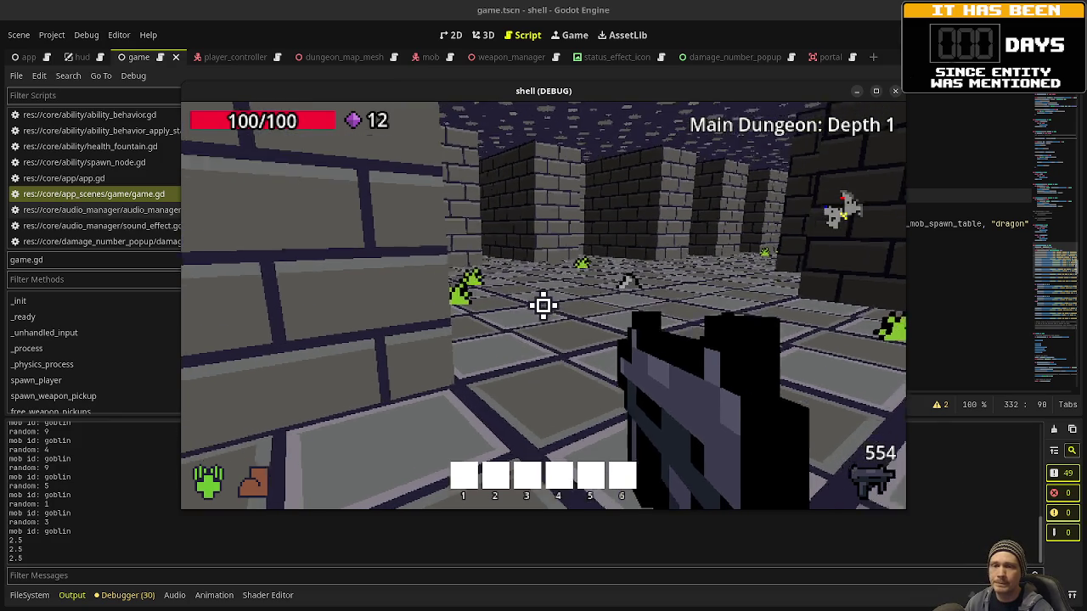
pyautogui.press('w')
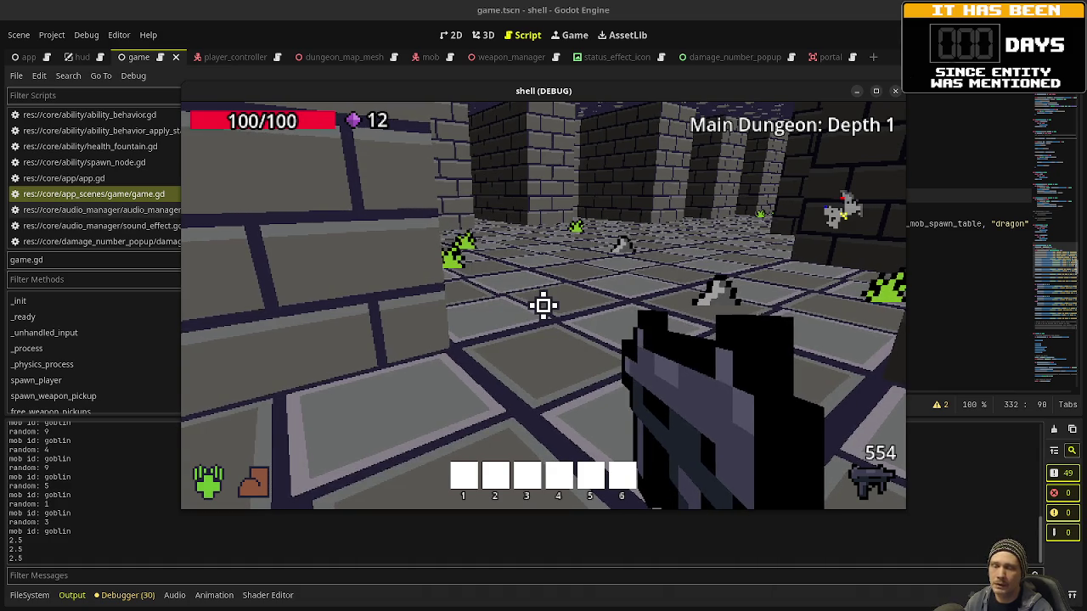
# - Advance into the next corridor, gun down the goblins, and pick up their drops for 40 gems and 647 ammo
pyautogui.moveTo(544, 306)
pyautogui.press('w')
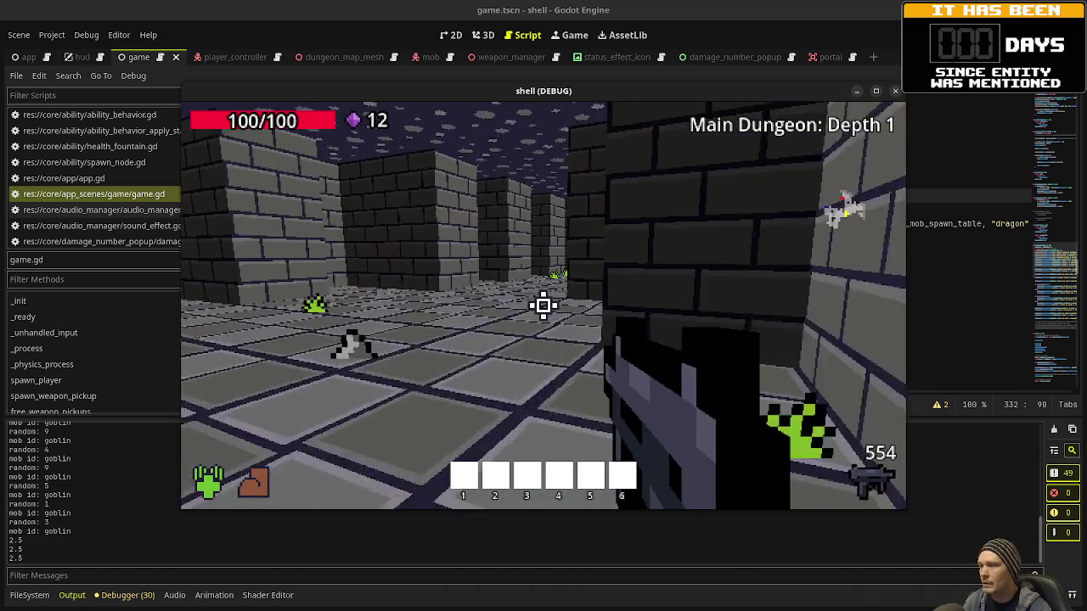
pyautogui.press('w')
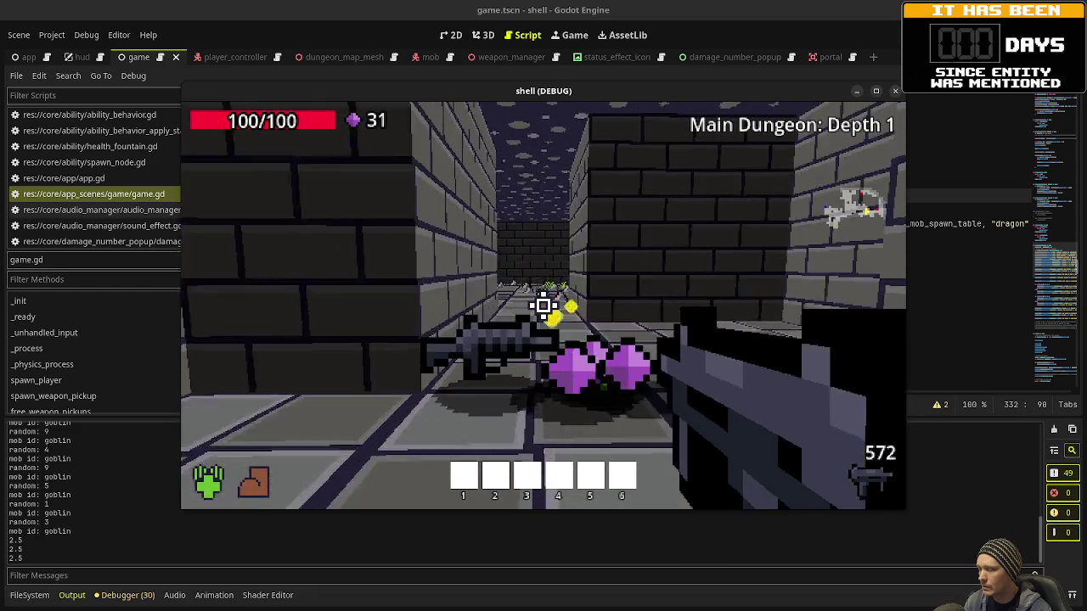
pyautogui.press('w')
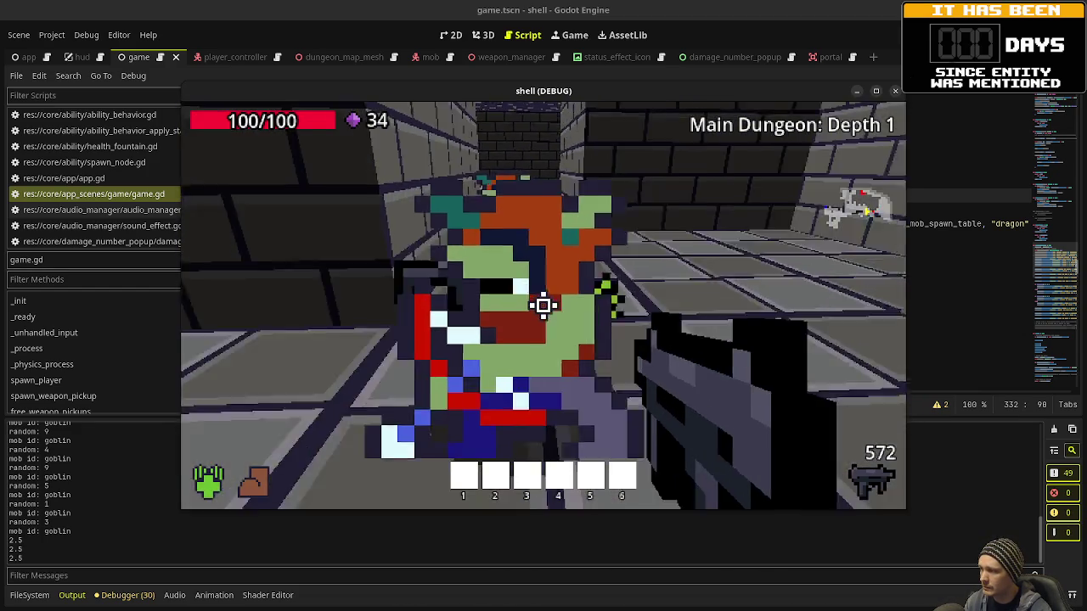
pyautogui.click(544, 306)
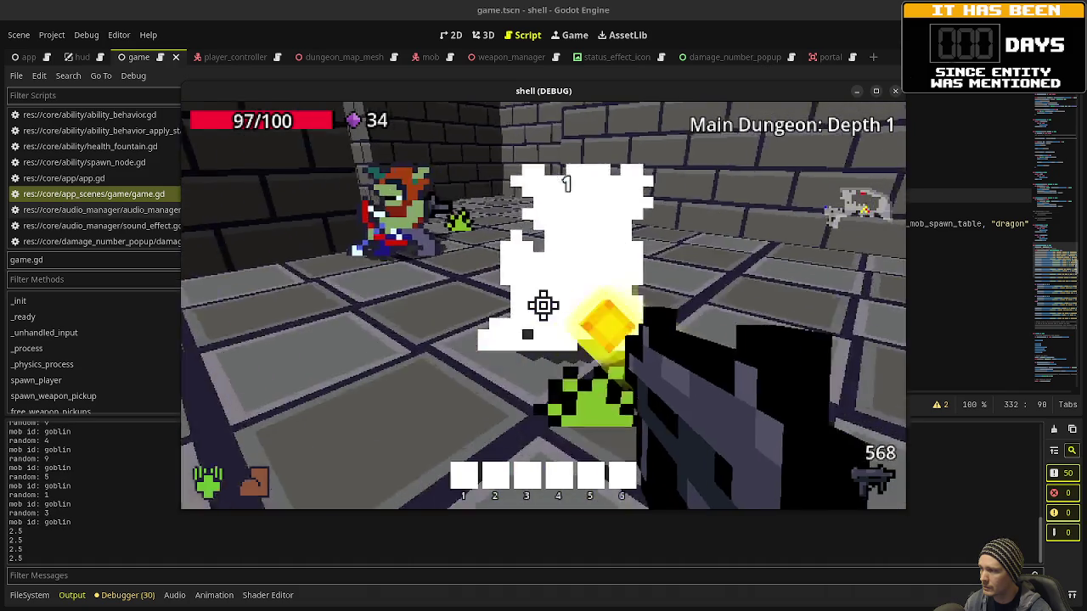
pyautogui.click(543, 305)
pyautogui.click(544, 306)
pyautogui.click(543, 305)
pyautogui.press('w')
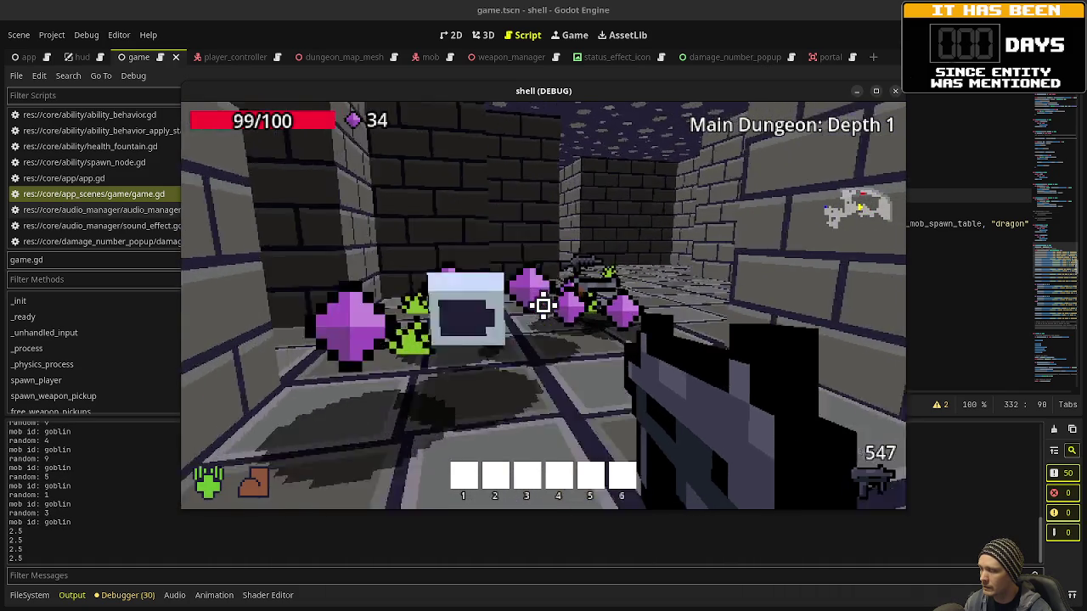
pyautogui.press('w')
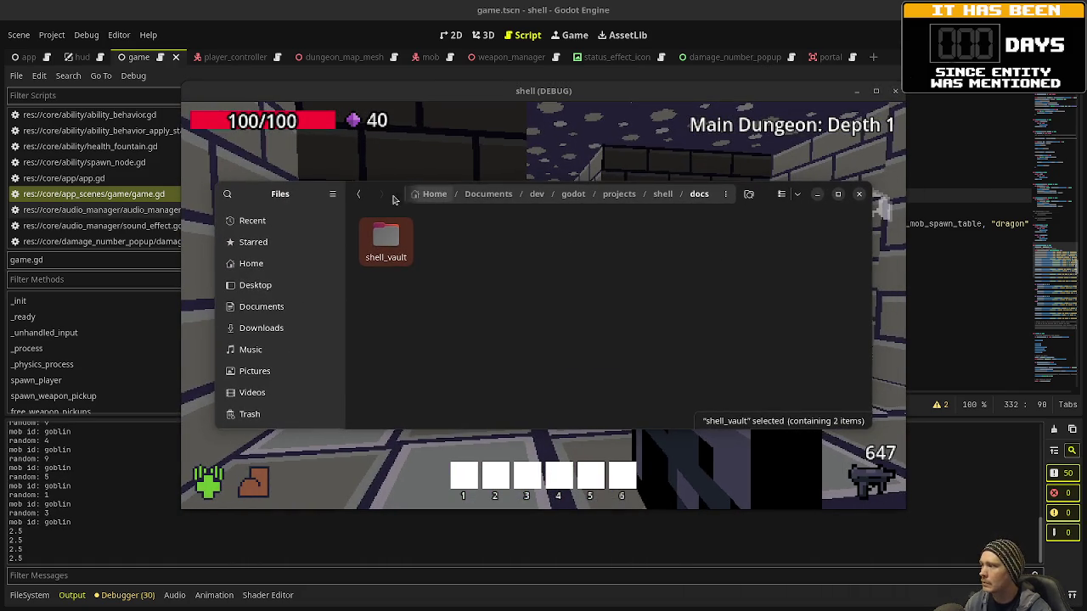
# - Leave the docs folder window and return to the running dungeon game
pyautogui.hotkey('alt', 'Tab')
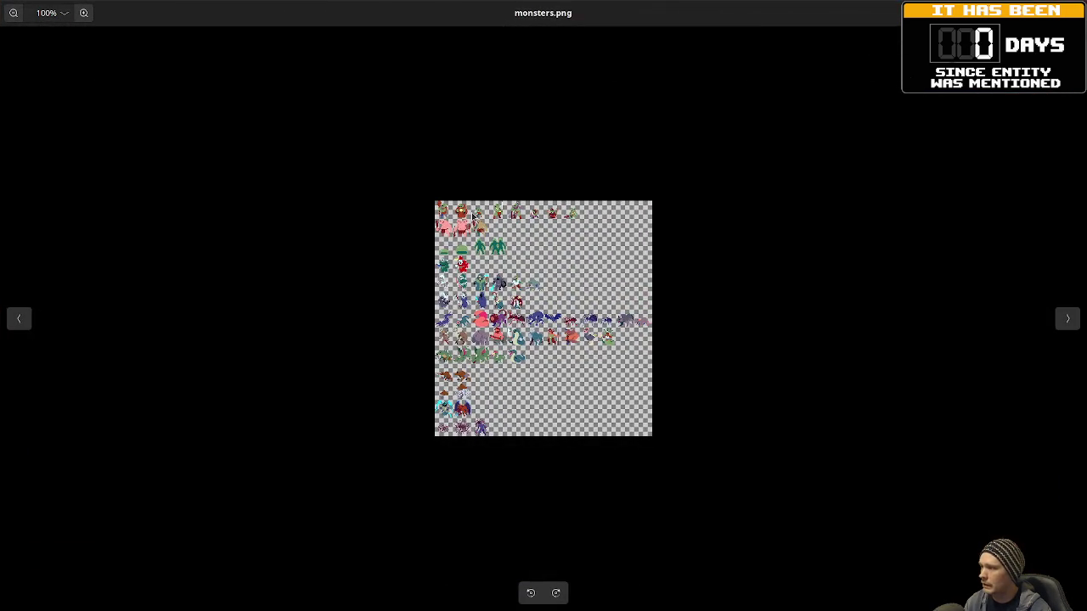
# - Zoom and scroll around the monsters.png sprite sheet, then go back to the running Godot game
pyautogui.scroll(5, 565, 344)
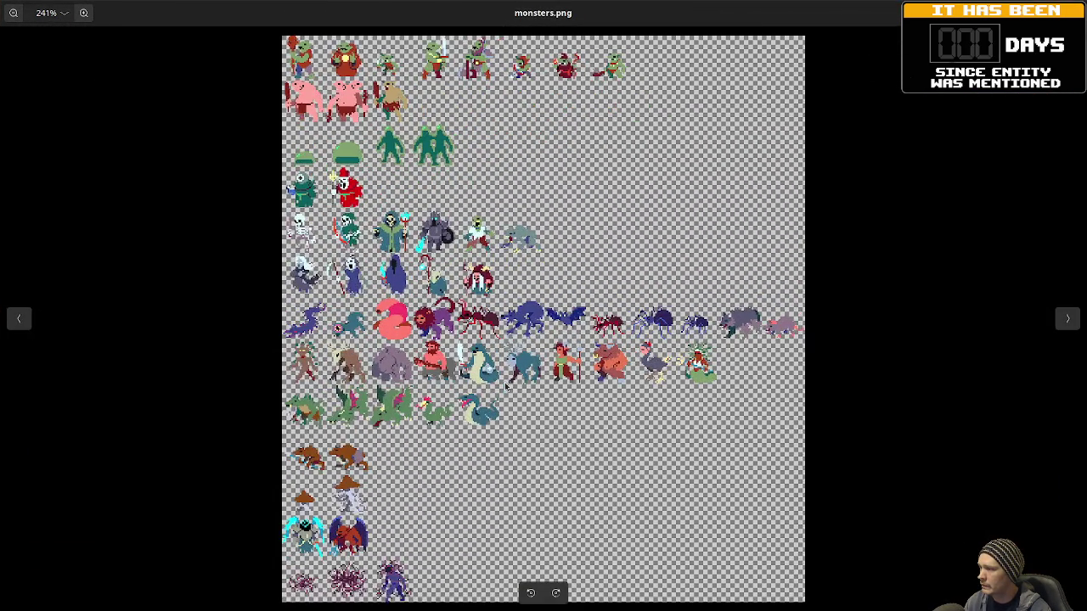
pyautogui.scroll(5, 470, 461)
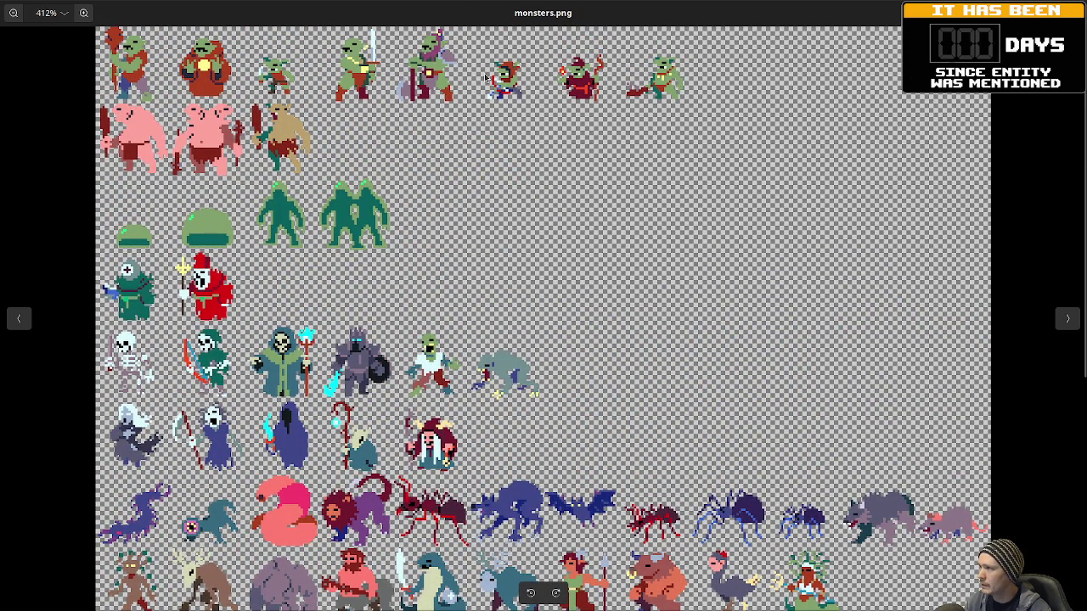
pyautogui.scroll(-3, 306, 354)
pyautogui.scroll(-3, 356, 242)
pyautogui.scroll(-1, 378, 258)
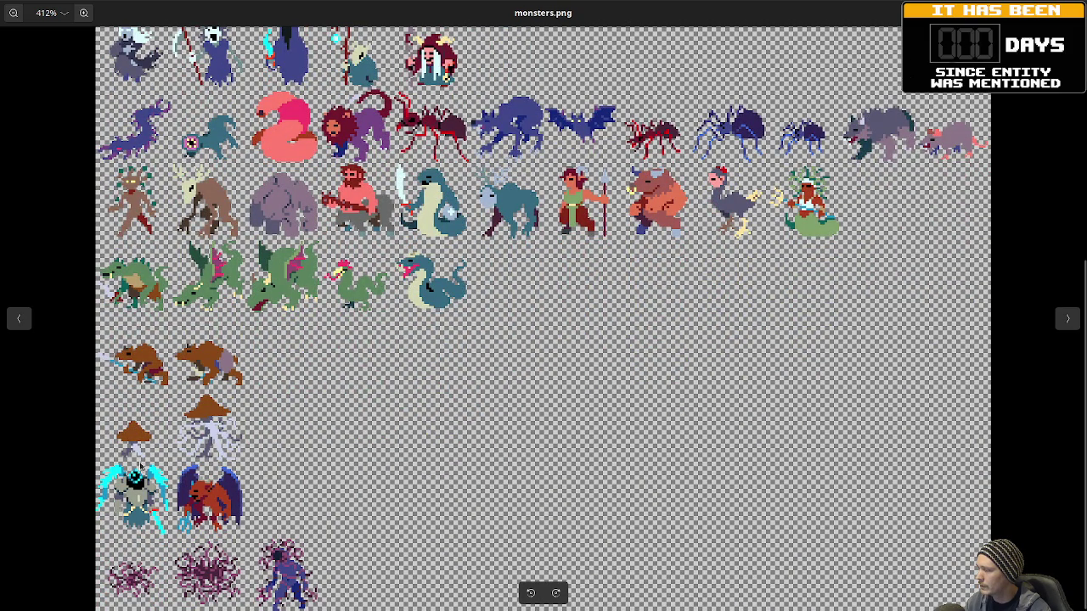
pyautogui.scroll(3, 132, 501)
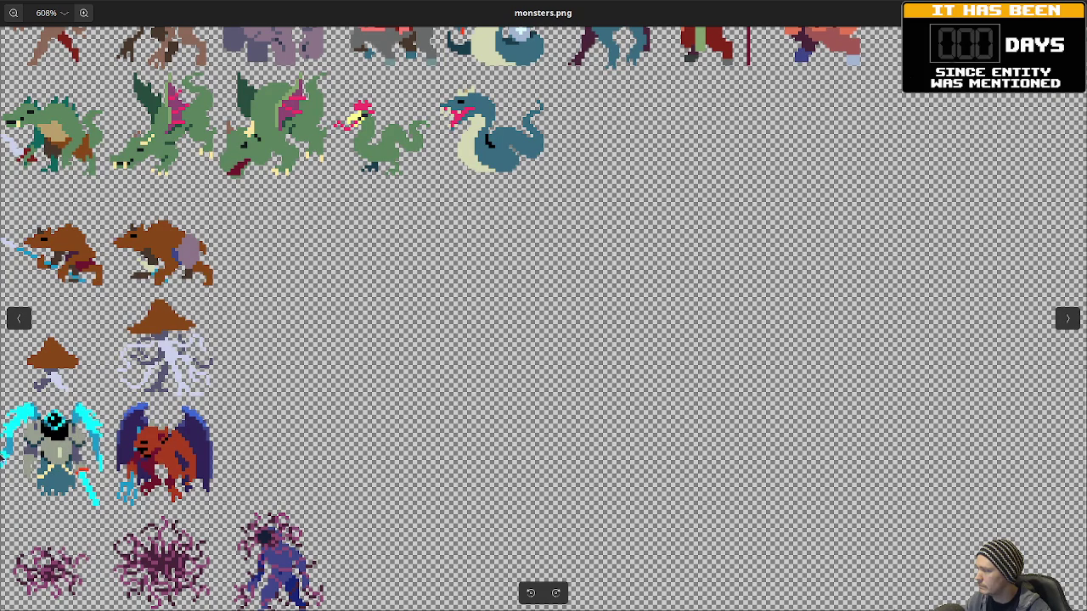
pyautogui.hscroll(-1, 26, 448)
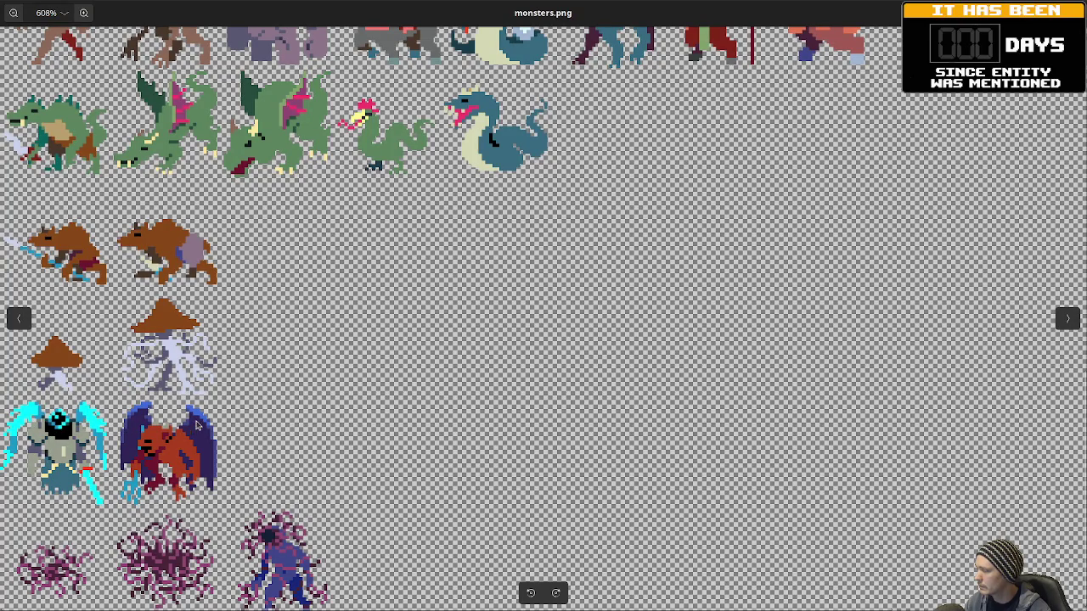
pyautogui.scroll(-1, 196, 424)
pyautogui.scroll(5, 322, 289)
pyautogui.scroll(2, 486, 389)
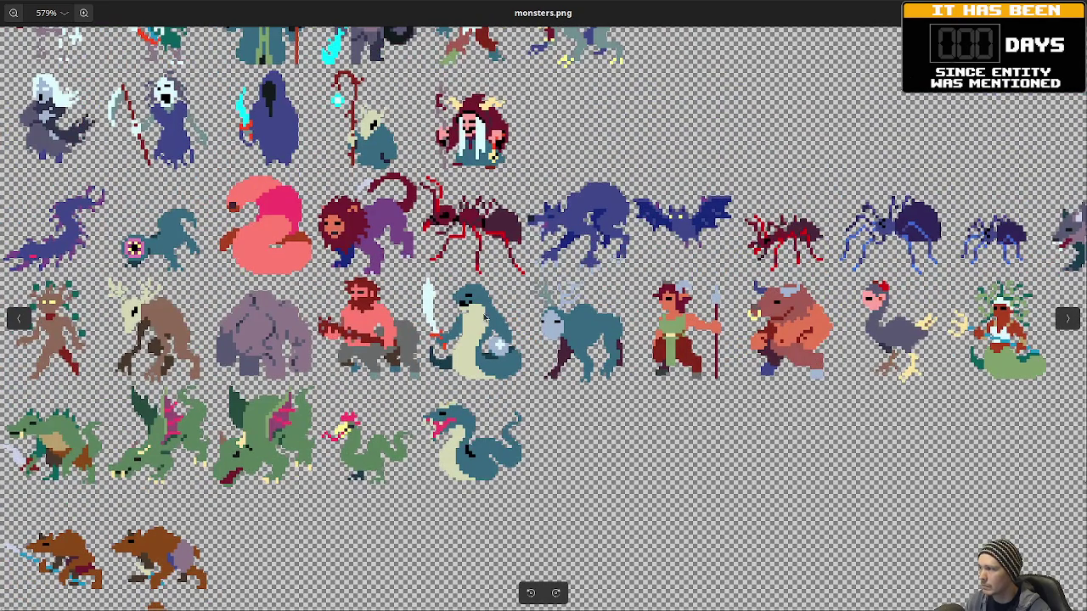
pyautogui.scroll(5, 509, 320)
pyautogui.scroll(7, 451, 439)
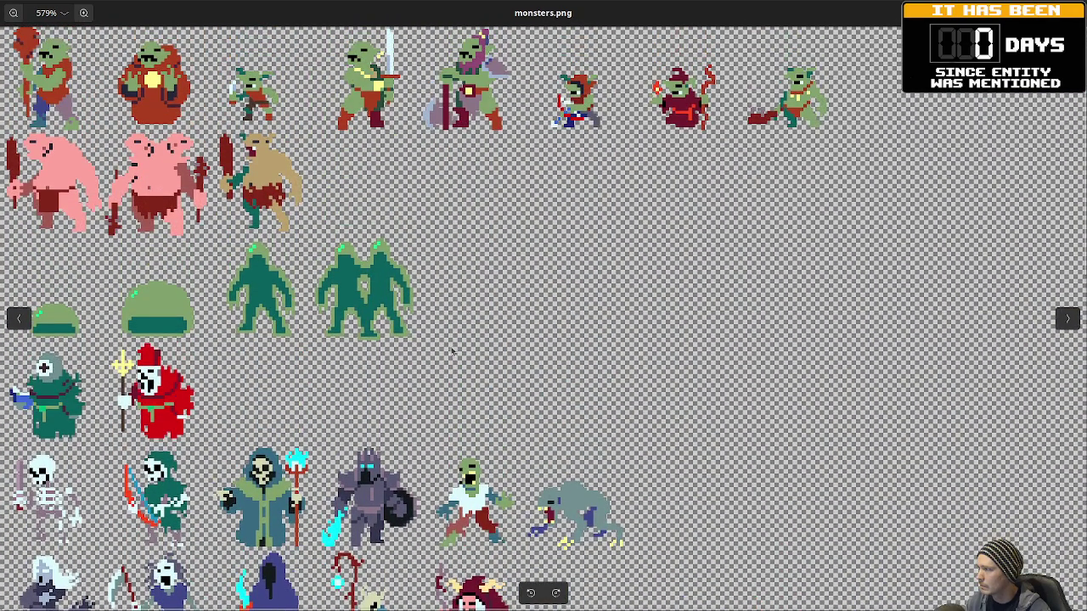
pyautogui.scroll(-10, 515, 381)
pyautogui.scroll(-10, 565, 271)
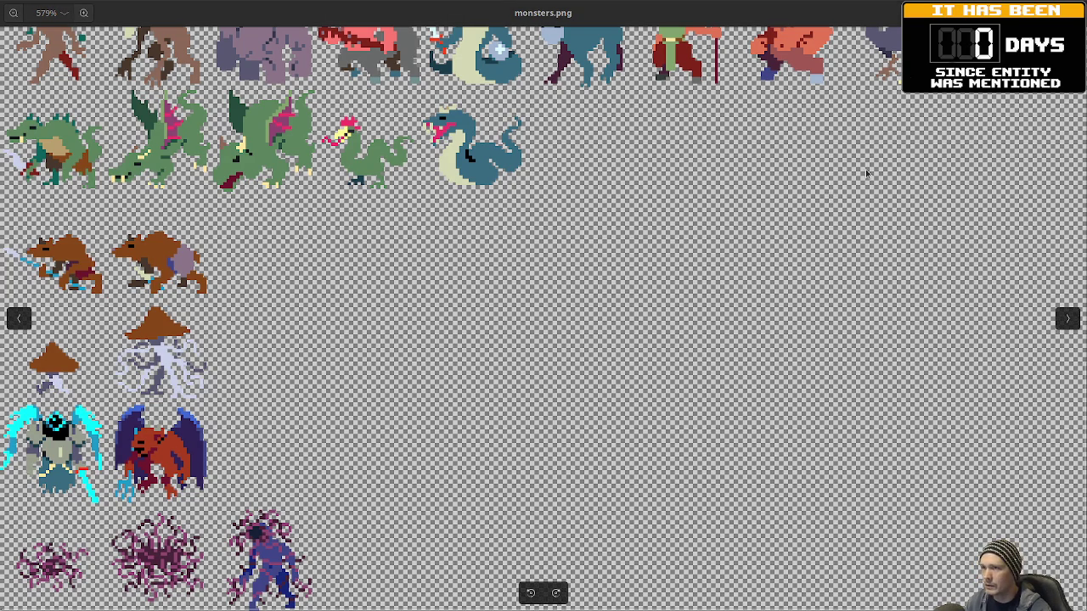
pyautogui.hotkey('alt', 'Tab')
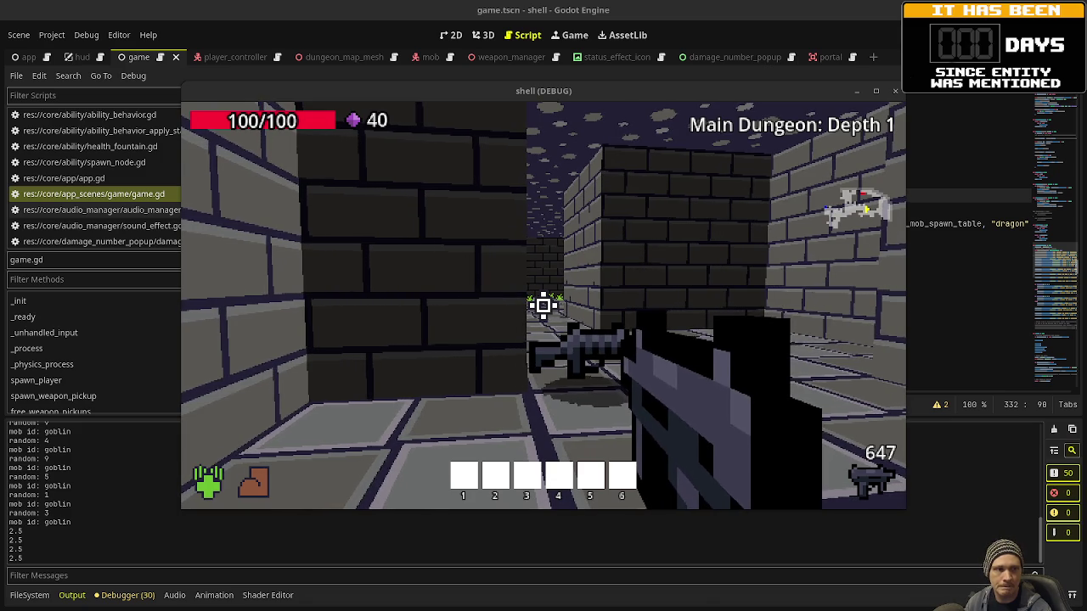
# - Release the game's input, stop the debug run with F8, and bring Obsidian to the front
pyautogui.press('Escape')
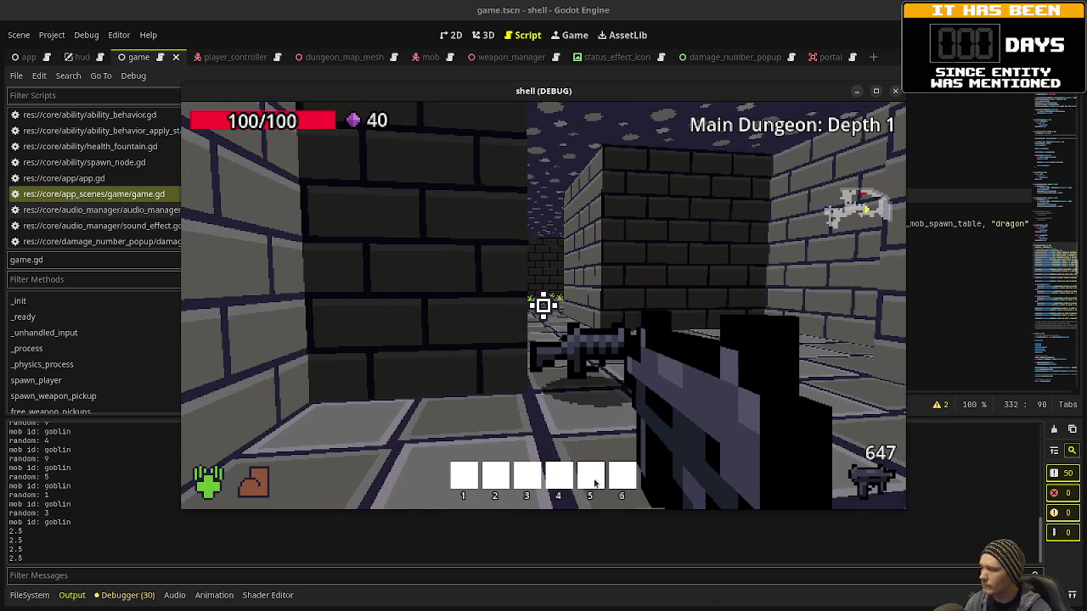
pyautogui.press('F8')
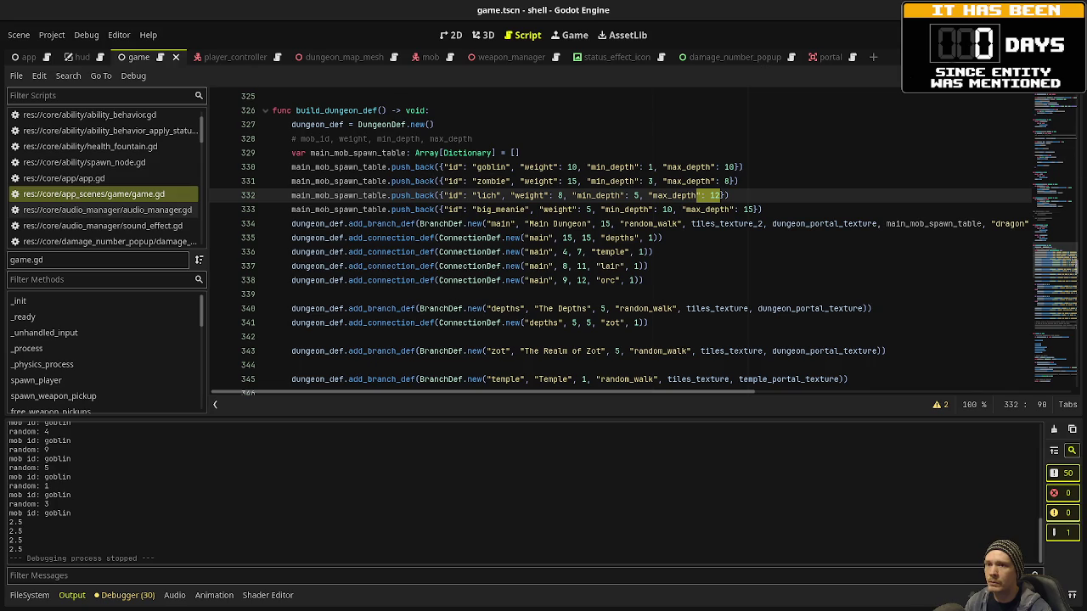
pyautogui.hotkey('alt', 'Tab')
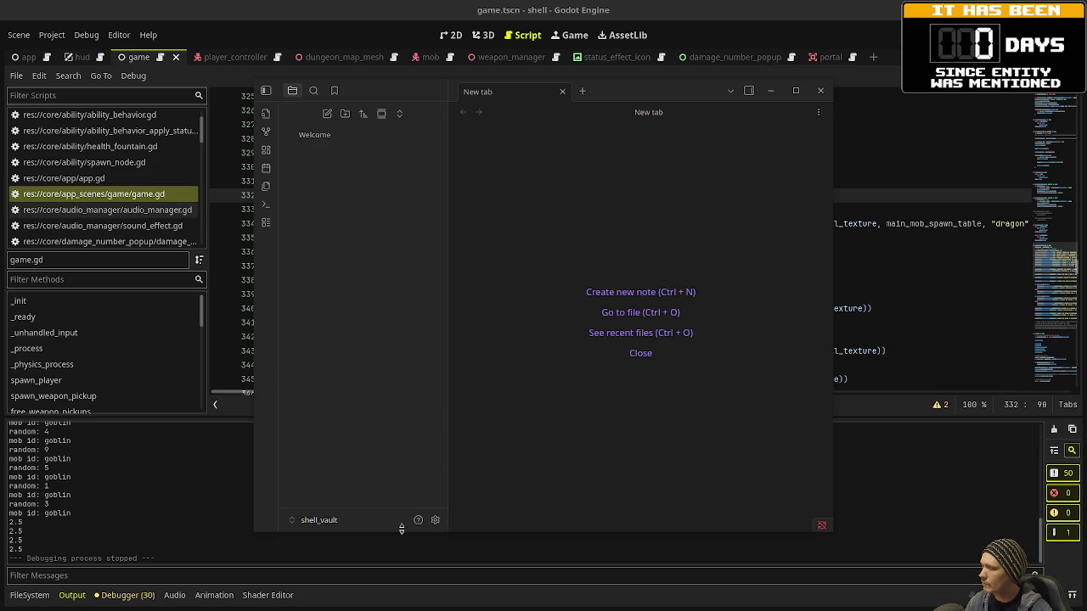
# - Turn on community plugins in Settings and look up the Kanban plugin in the catalogue
pyautogui.click(437, 521)
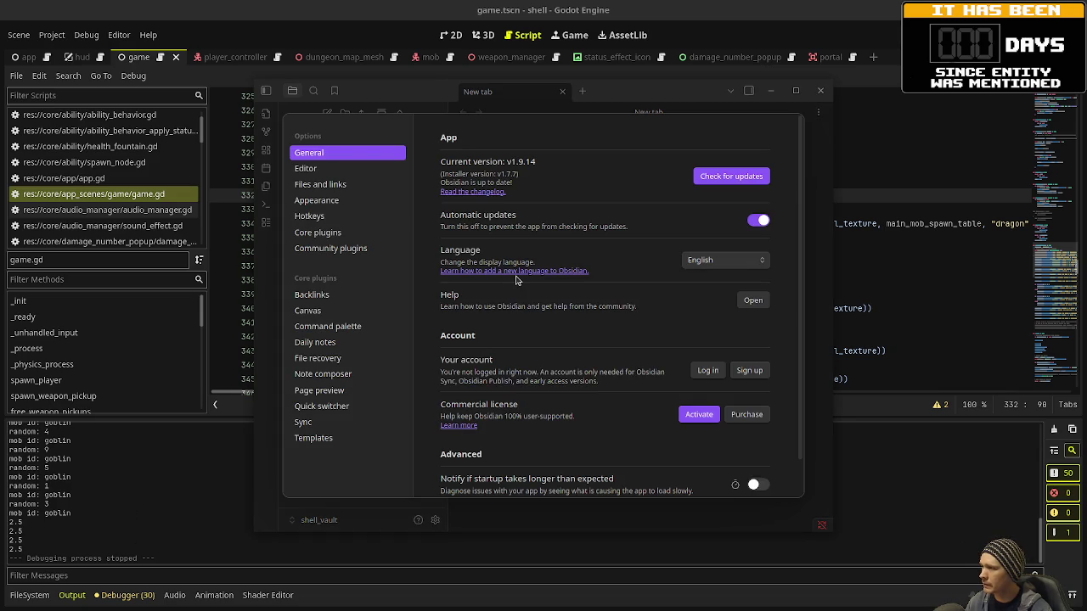
pyautogui.click(353, 248)
pyautogui.click(512, 384)
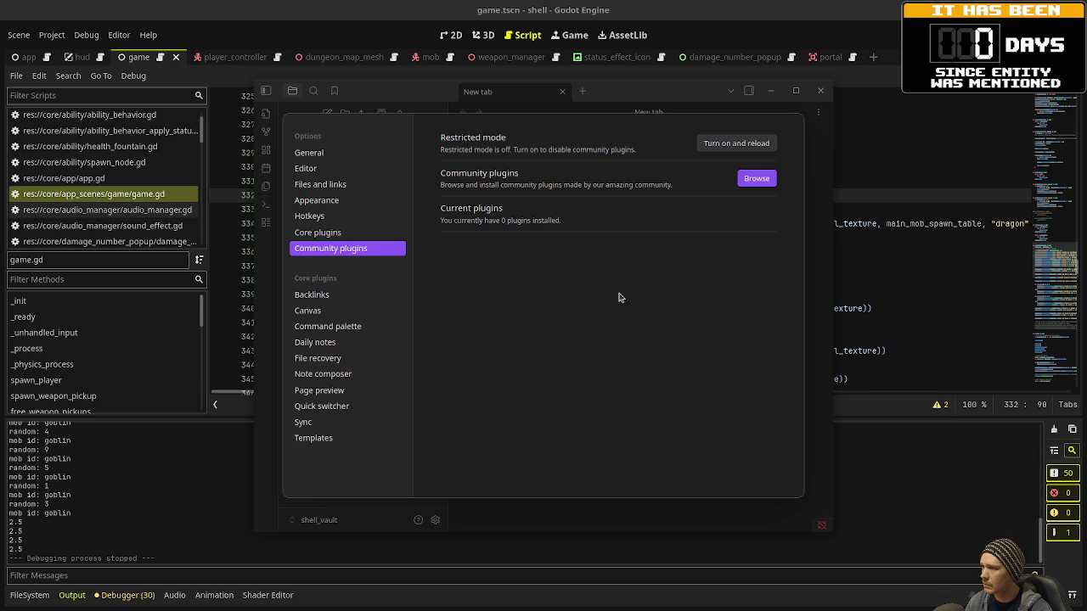
pyautogui.click(751, 184)
pyautogui.write('kanba')
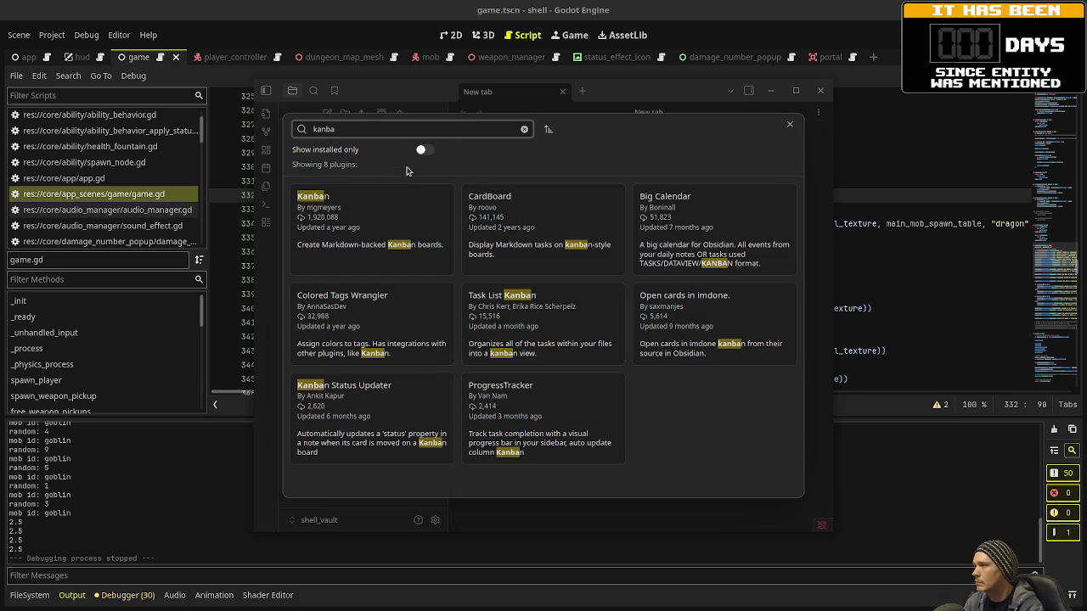
pyautogui.click(383, 211)
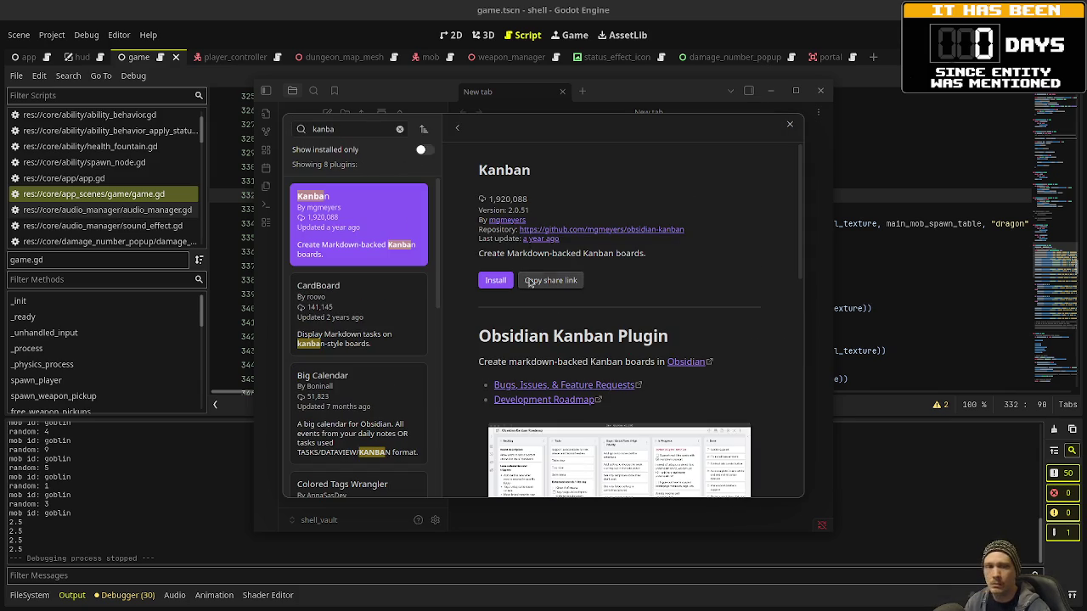
# - Search for and install the Excalidraw plugin
pyautogui.doubleClick(323, 129)
pyautogui.write('exca')
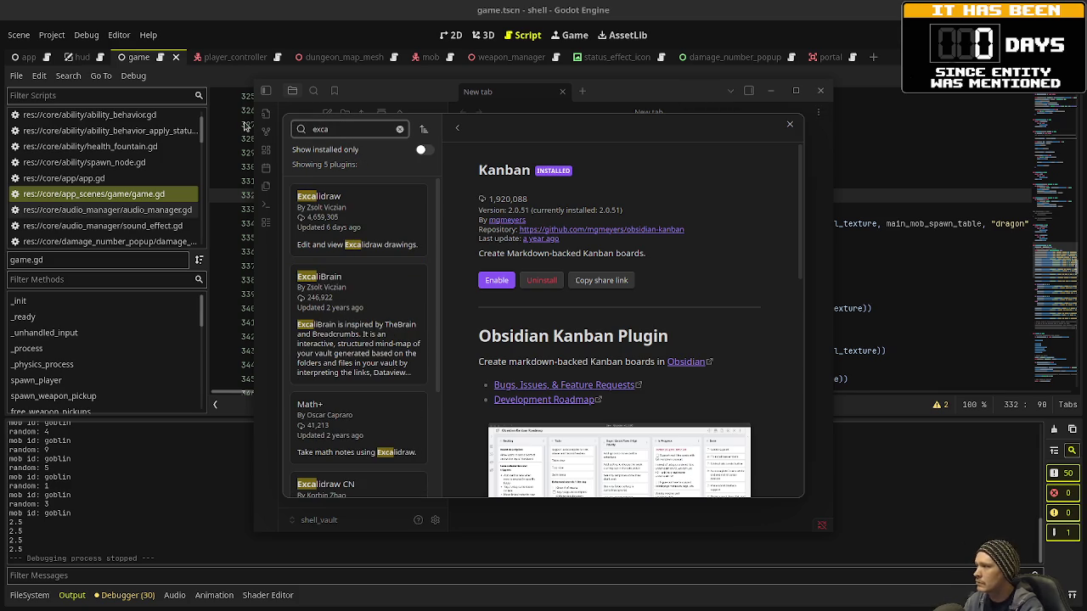
pyautogui.click(365, 227)
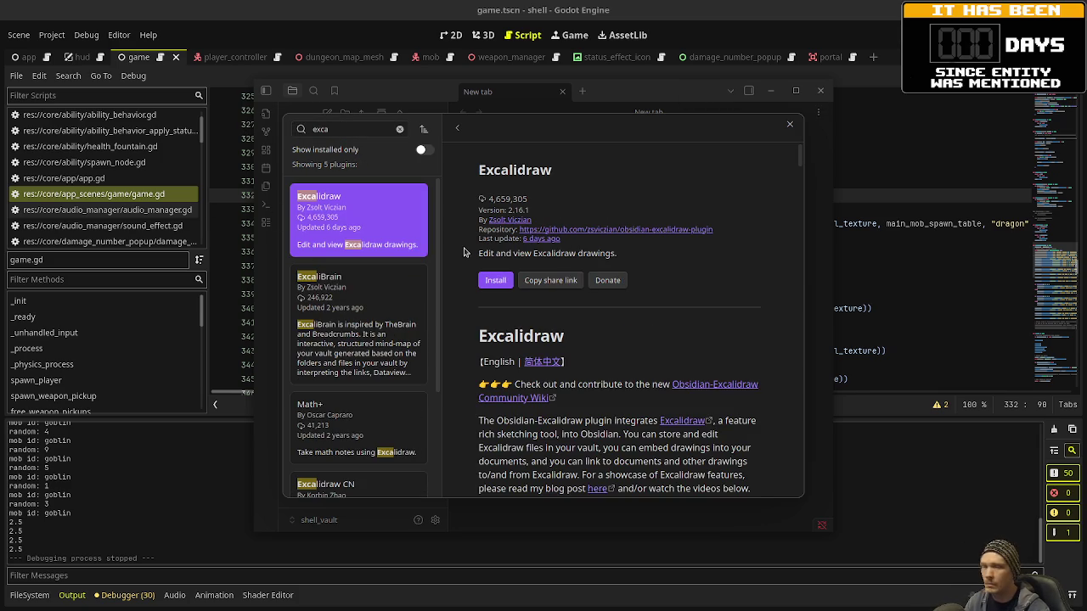
pyautogui.click(496, 285)
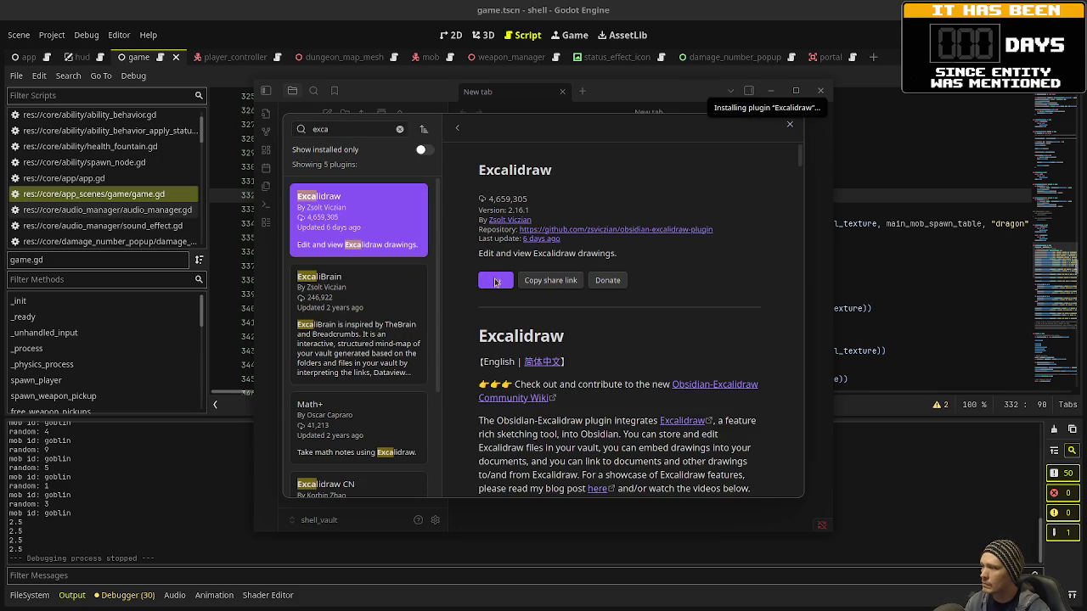
# - Search 'advanced canvas' and install the Advanced Canvas plugin
pyautogui.click(293, 132)
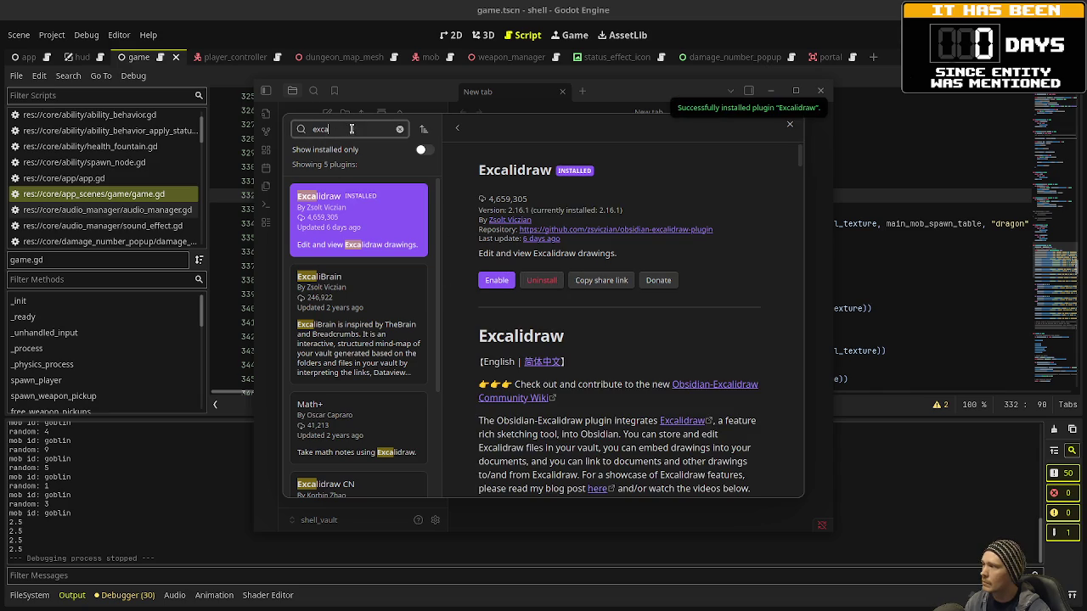
pyautogui.write('advanced')
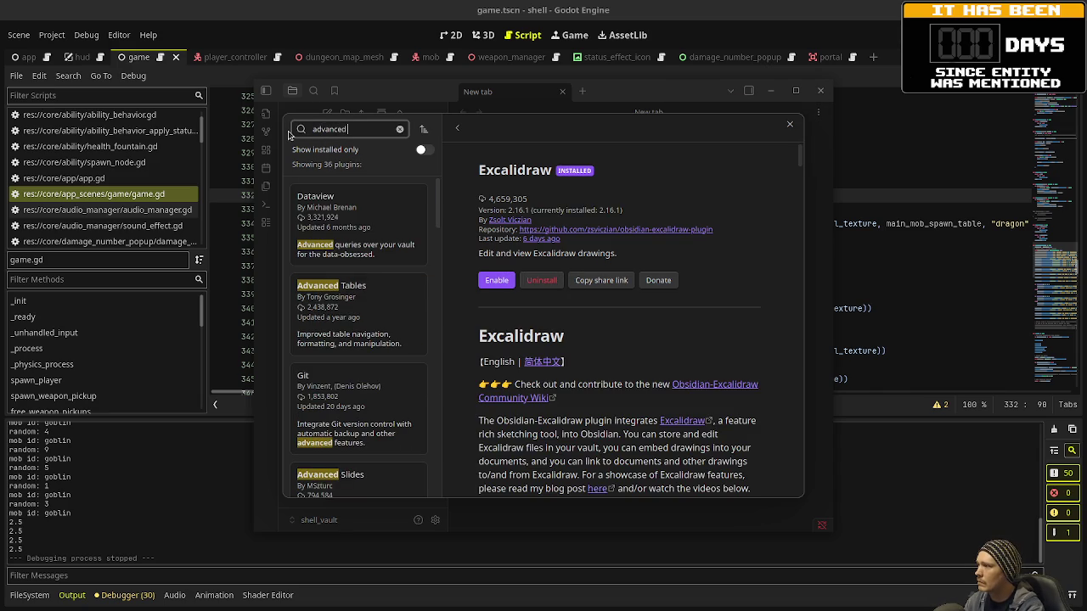
pyautogui.write(' canvas')
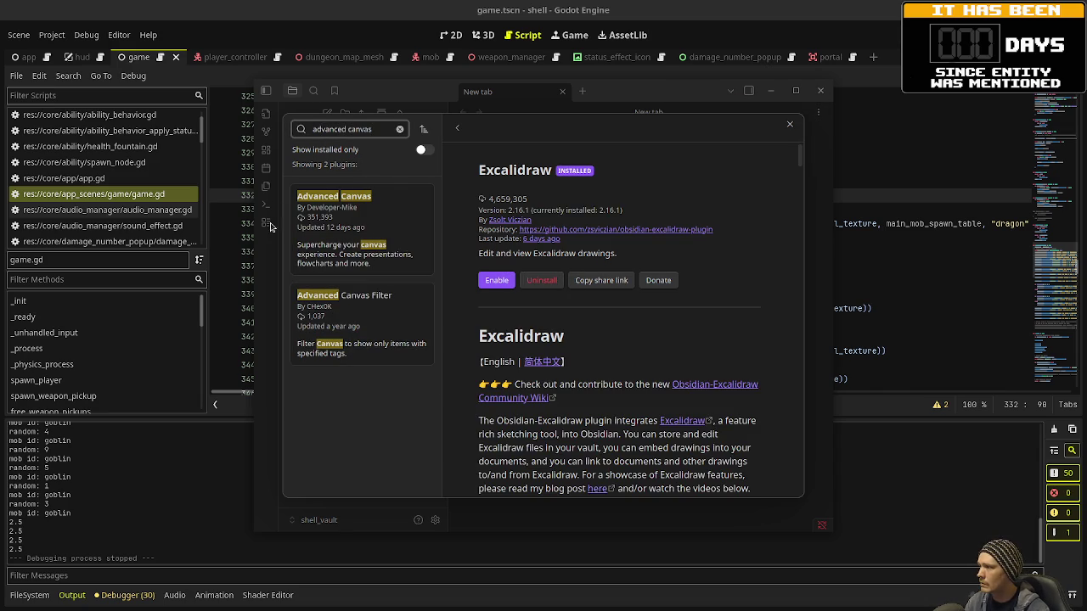
pyautogui.click(388, 223)
pyautogui.click(497, 291)
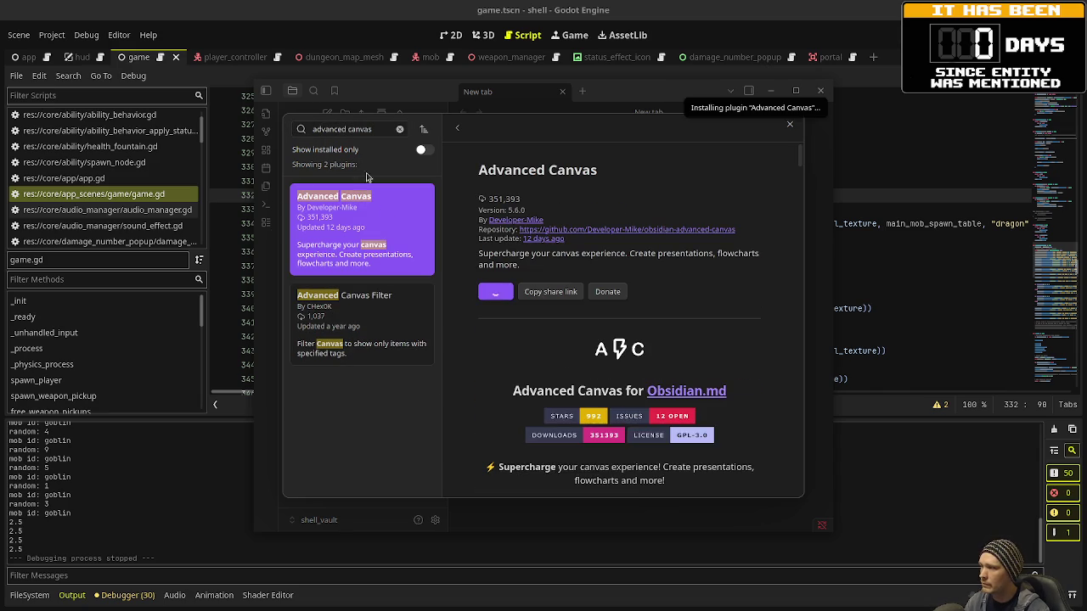
# - Search 'colored tags wra' and install Colored Tags Wrangler
pyautogui.click(399, 129)
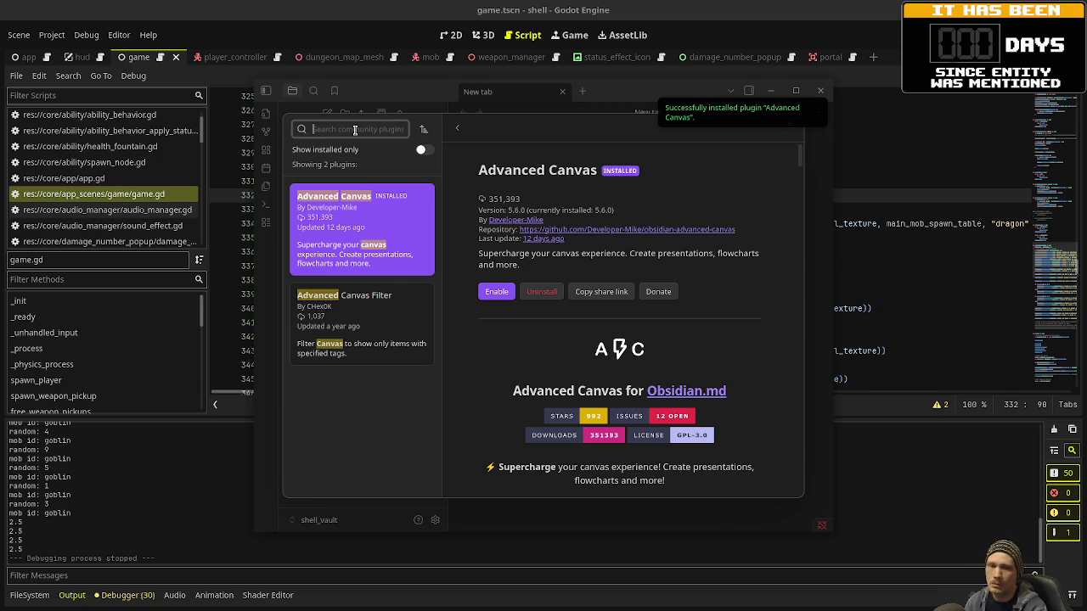
pyautogui.write('colored')
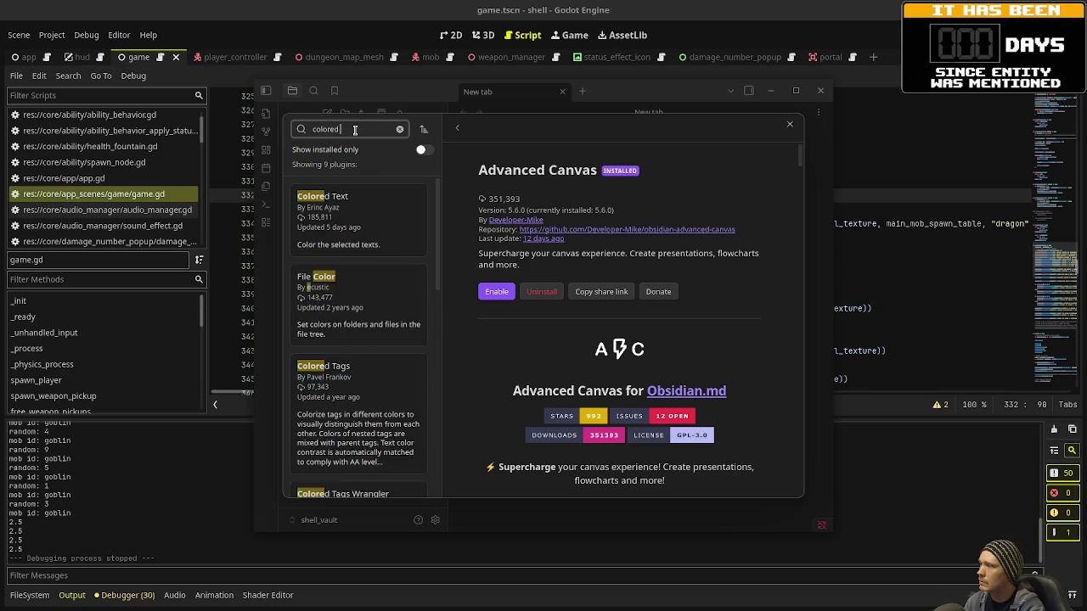
pyautogui.write(' tags wra')
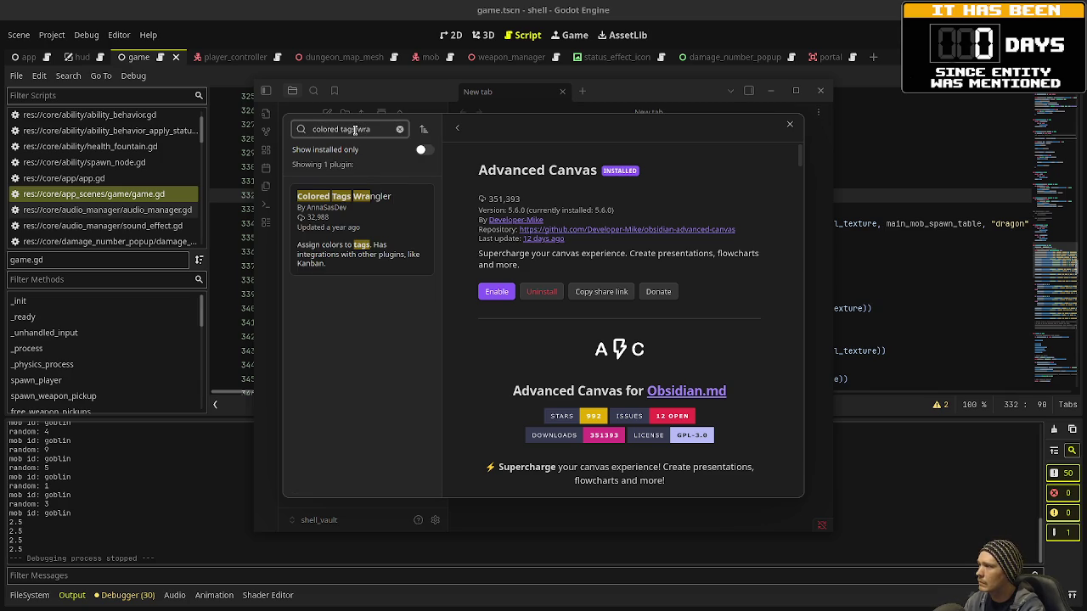
pyautogui.click(365, 222)
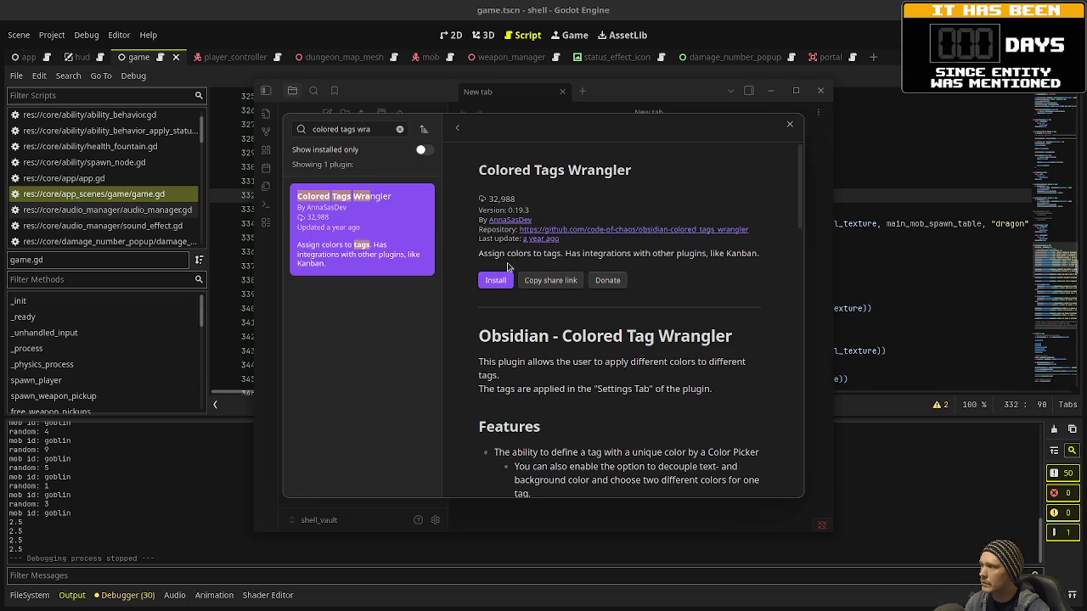
pyautogui.click(495, 280)
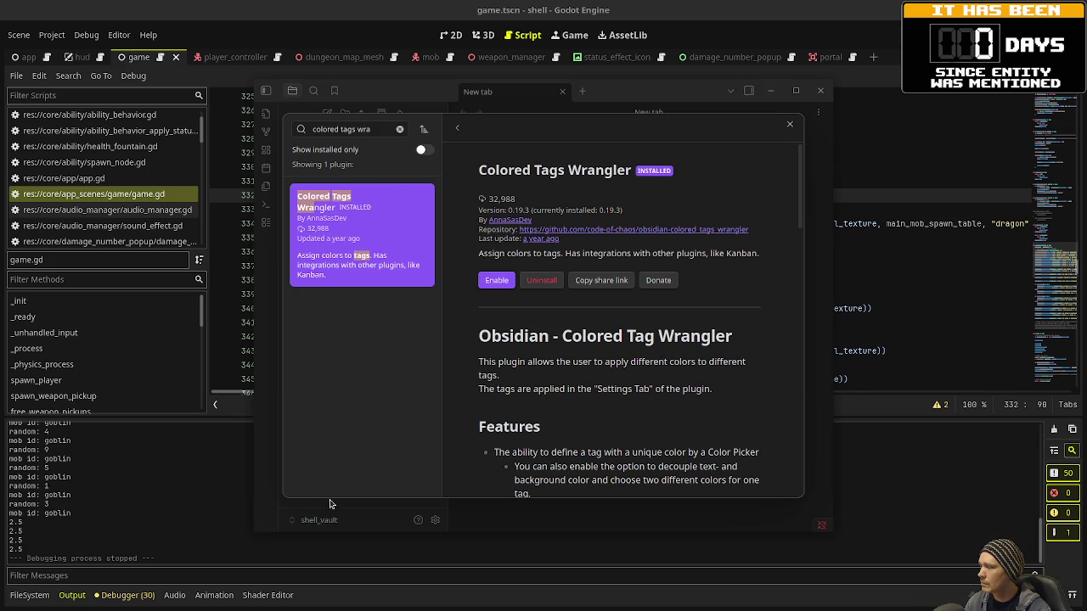
# - Enable the Advanced Canvas, Colored Tags Wrangler, Excalidraw and Kanban plugins, then close Settings
pyautogui.click(579, 520)
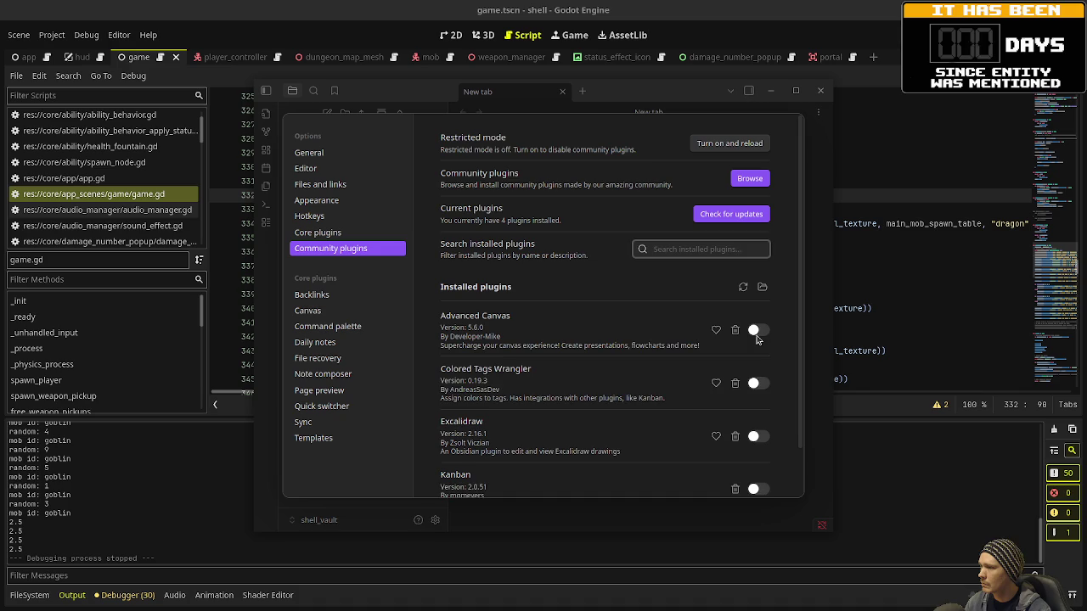
pyautogui.click(757, 334)
pyautogui.click(758, 394)
pyautogui.scroll(-2, 757, 394)
pyautogui.click(758, 385)
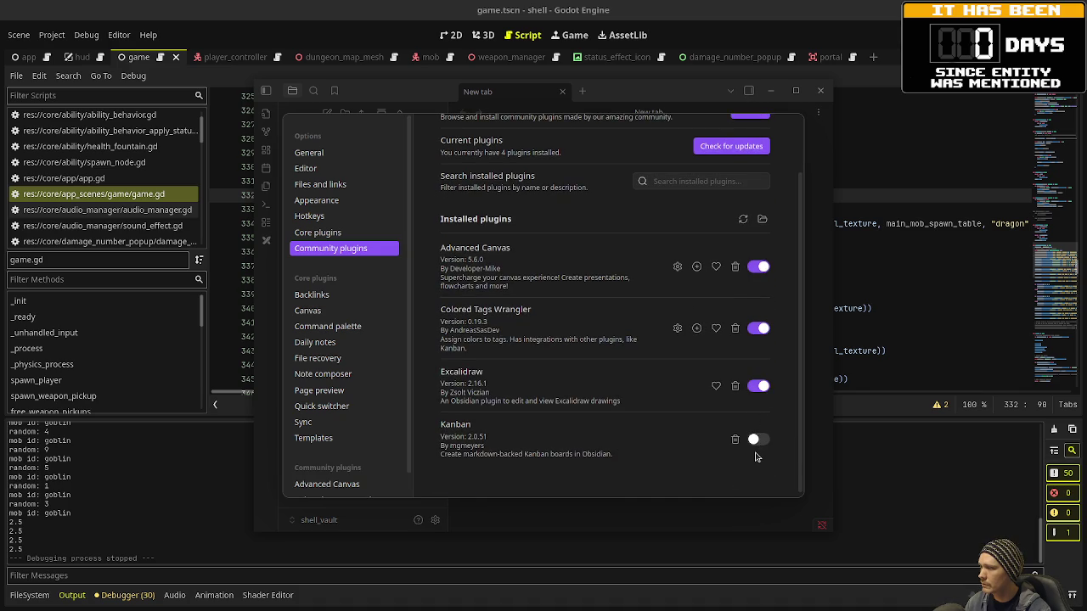
pyautogui.click(755, 439)
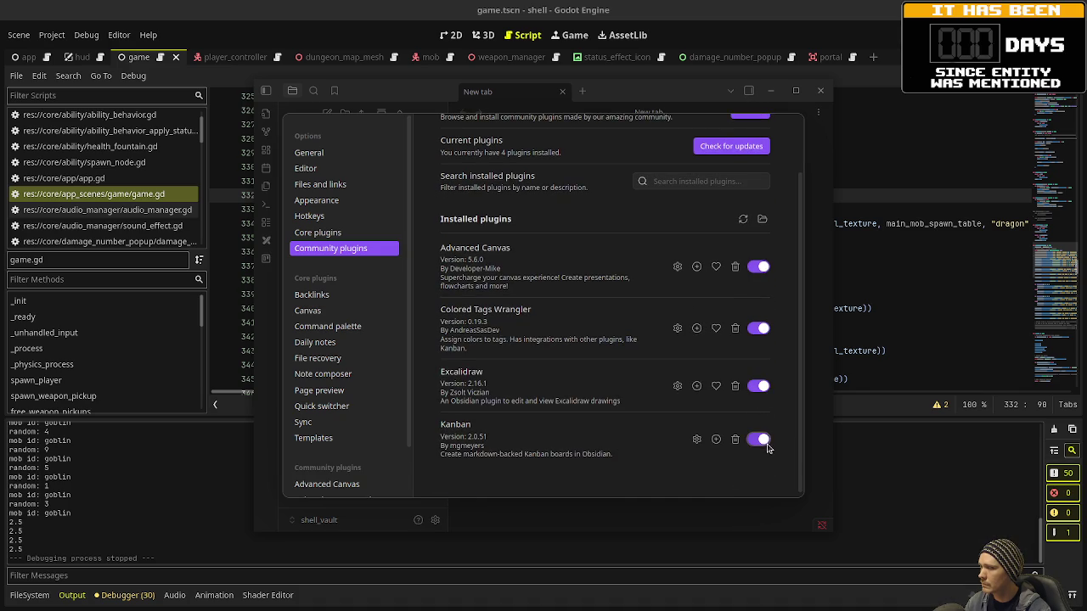
pyautogui.click(534, 522)
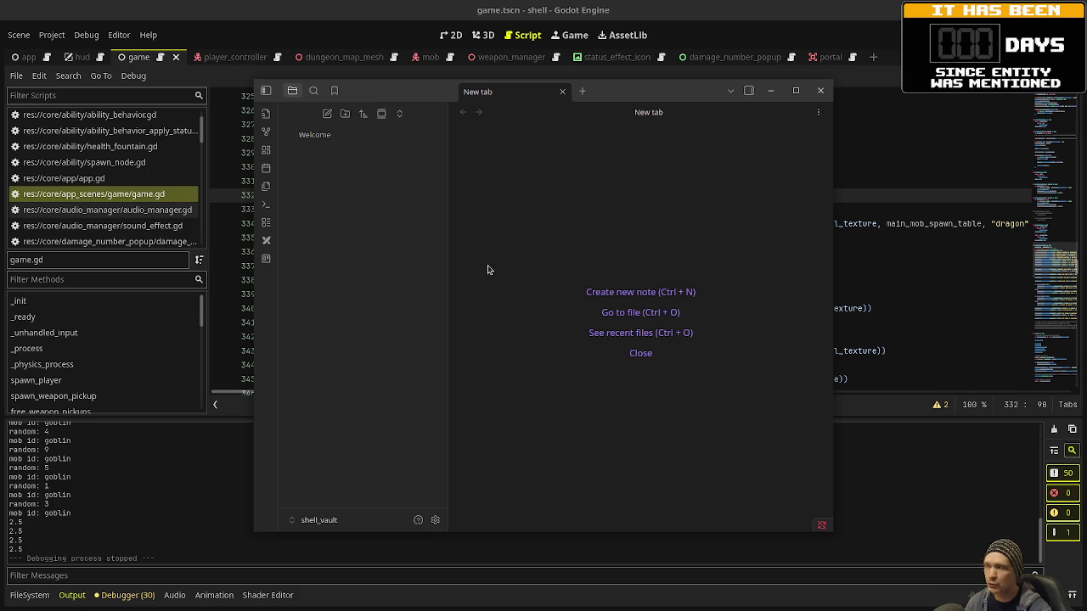
# - Create a new vault folder named 'gameplay'
pyautogui.click(345, 114)
pyautogui.write('gameplay')
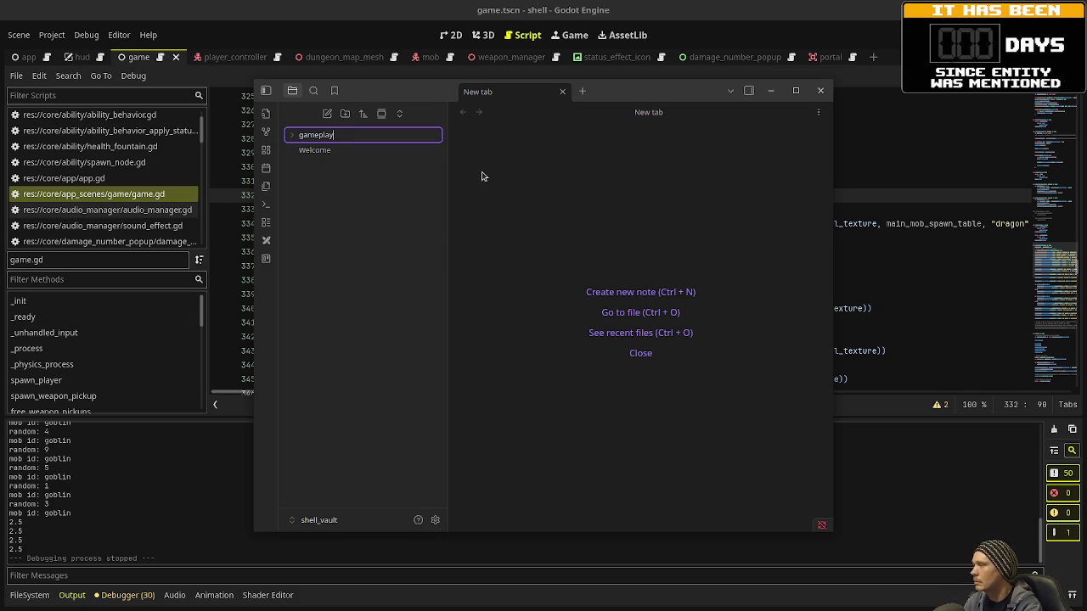
pyautogui.press('Return')
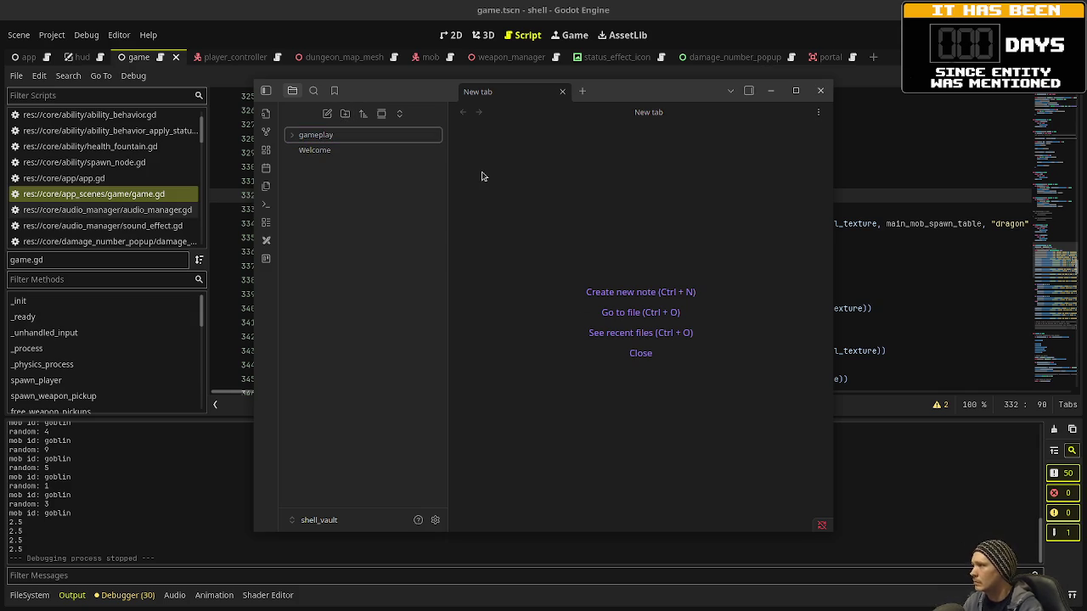
# - Delete the Welcome note with confirmation, then add an Untitled Kanban board from the sidebar menu
pyautogui.click(382, 153)
pyautogui.rightClick(387, 157)
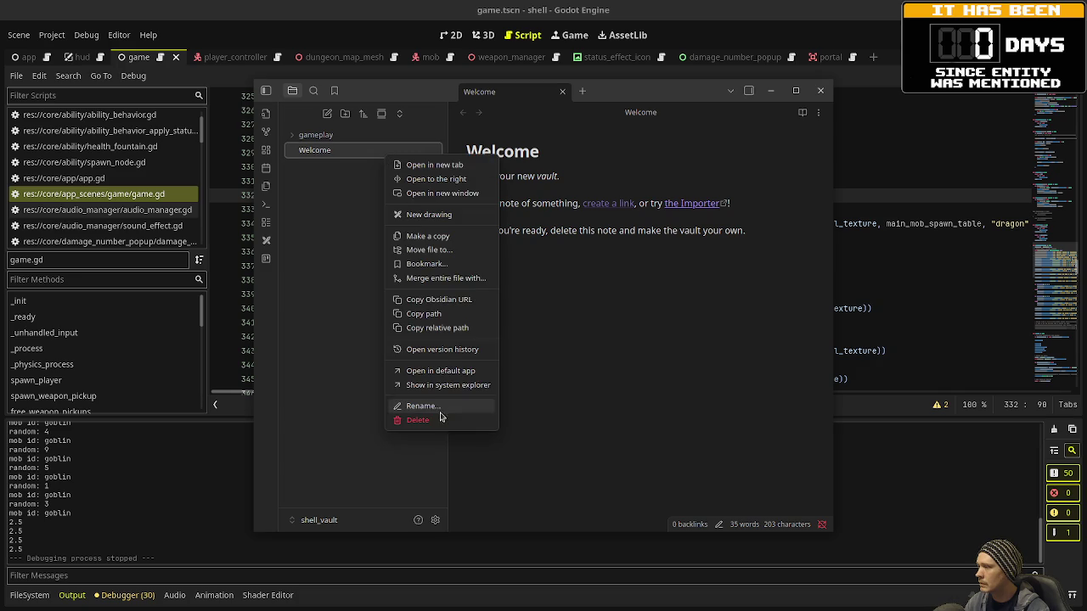
pyautogui.click(408, 418)
pyautogui.click(630, 346)
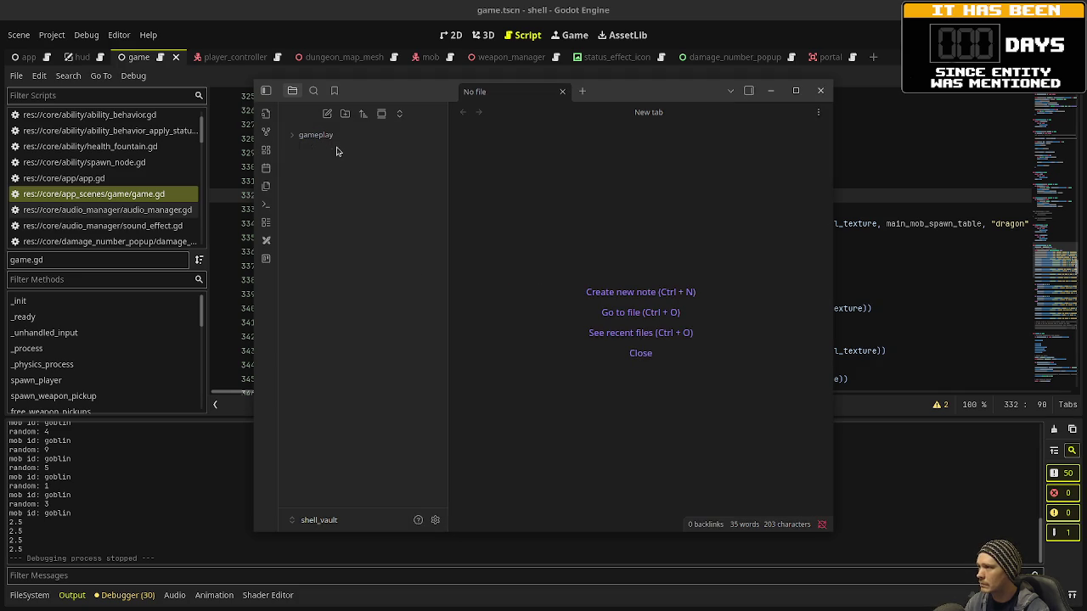
pyautogui.rightClick(337, 189)
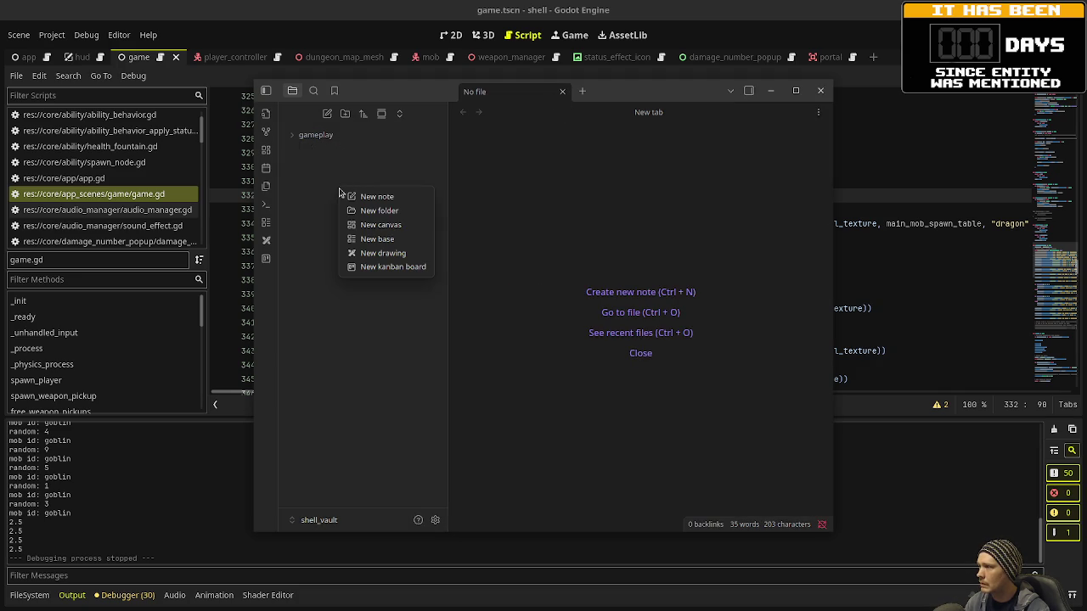
pyautogui.click(387, 267)
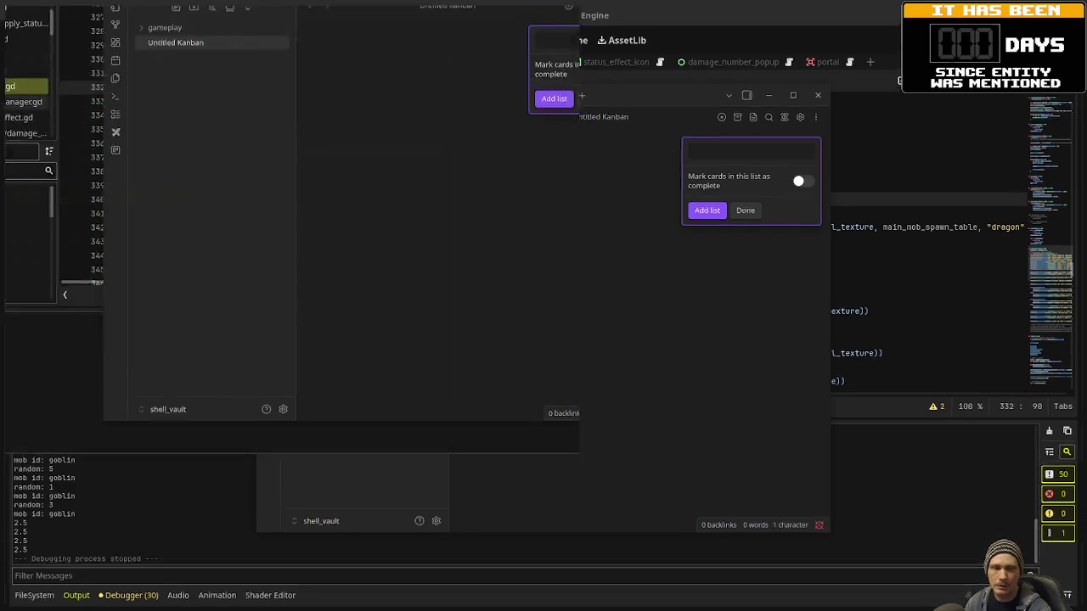
# - Add 'priority' and 'in progress' lists to the Kanban board
pyautogui.click(750, 151)
pyautogui.write('priority')
pyautogui.press('Return')
pyautogui.write('in progress')
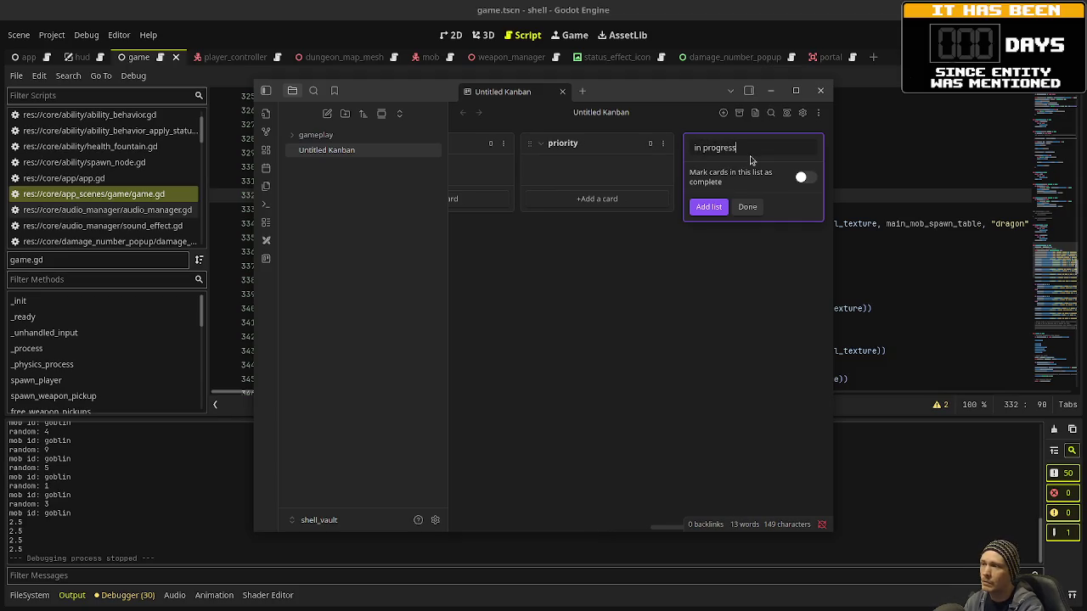
pyautogui.press('Return')
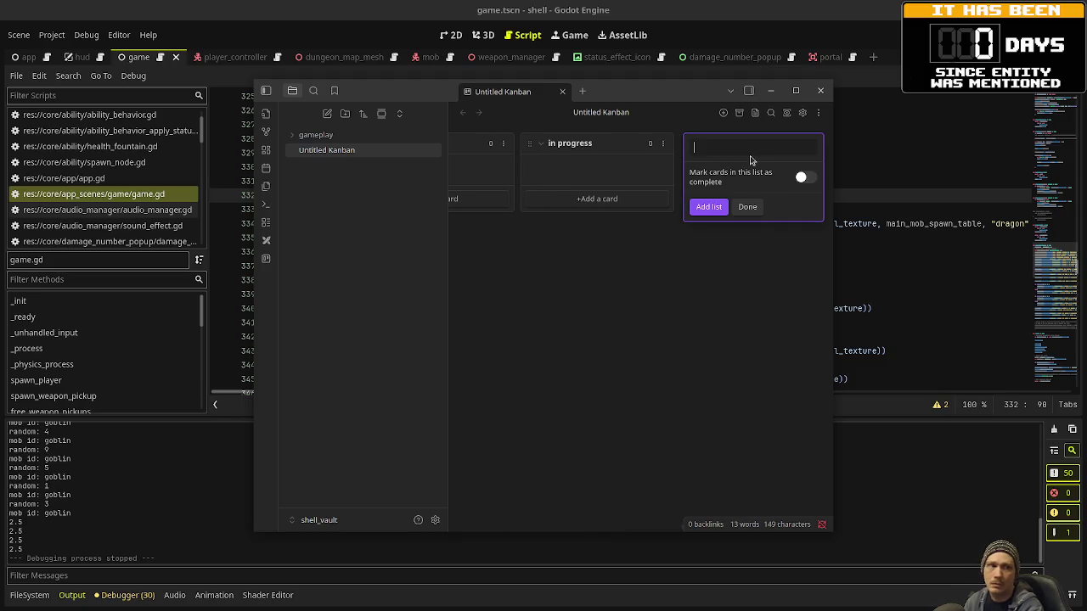
# - Add a release list, correct its title to 'v0.1.0-dev', and maximize the window
pyautogui.write('v0')
pyautogui.write('.01')
pyautogui.write('.1')
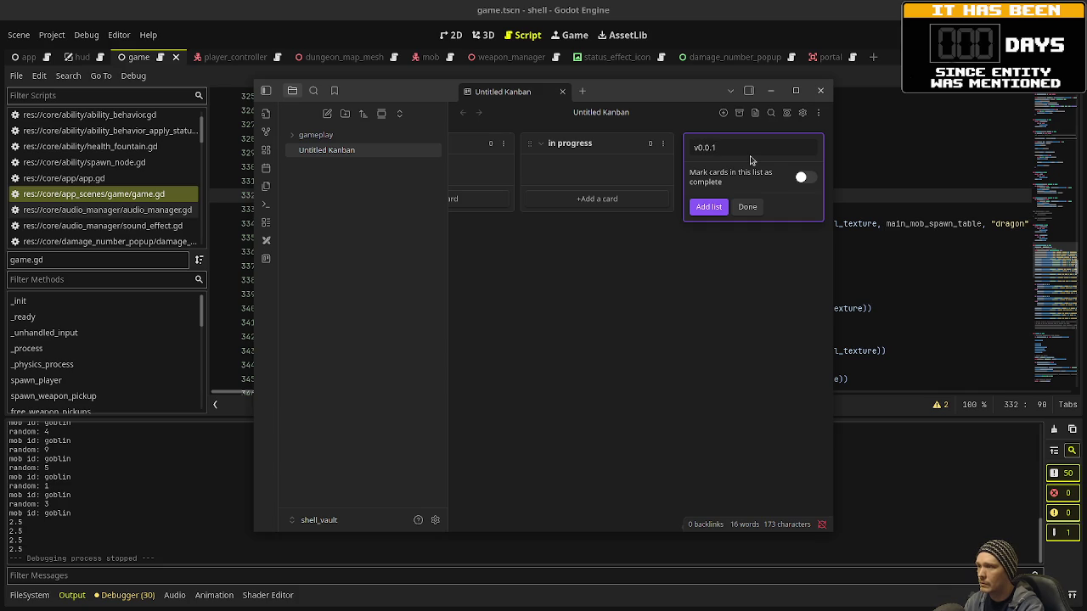
pyautogui.write('-alpha')
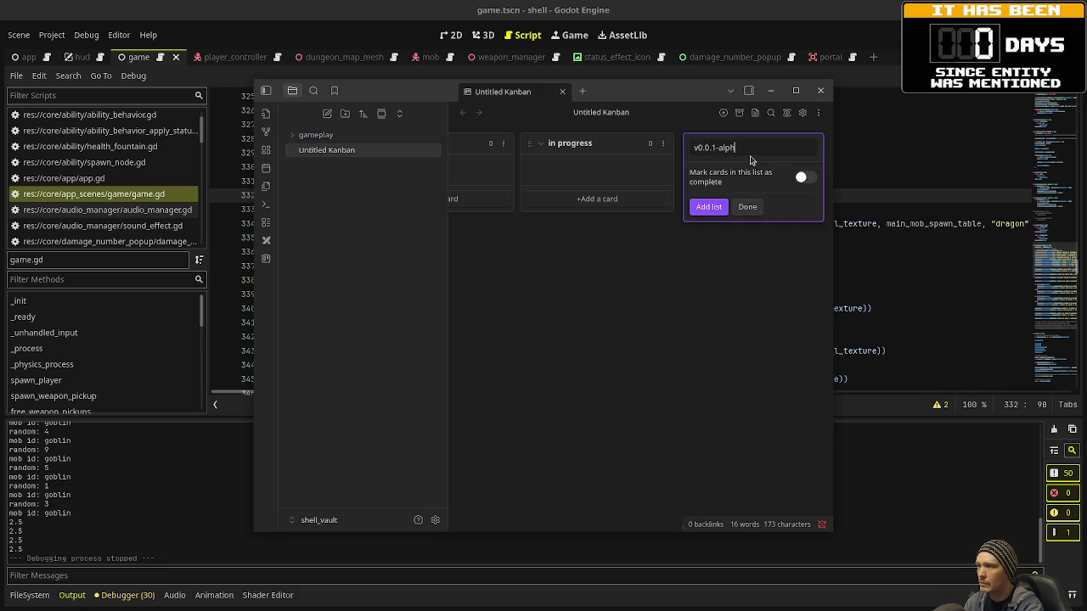
pyautogui.click(704, 209)
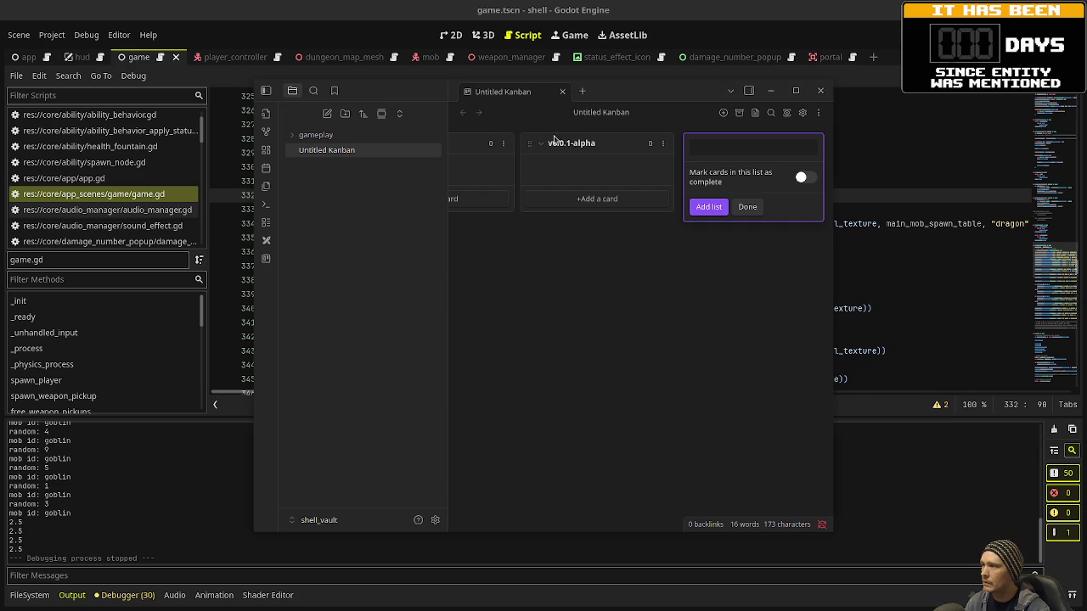
pyautogui.press('Escape')
pyautogui.doubleClick(730, 149)
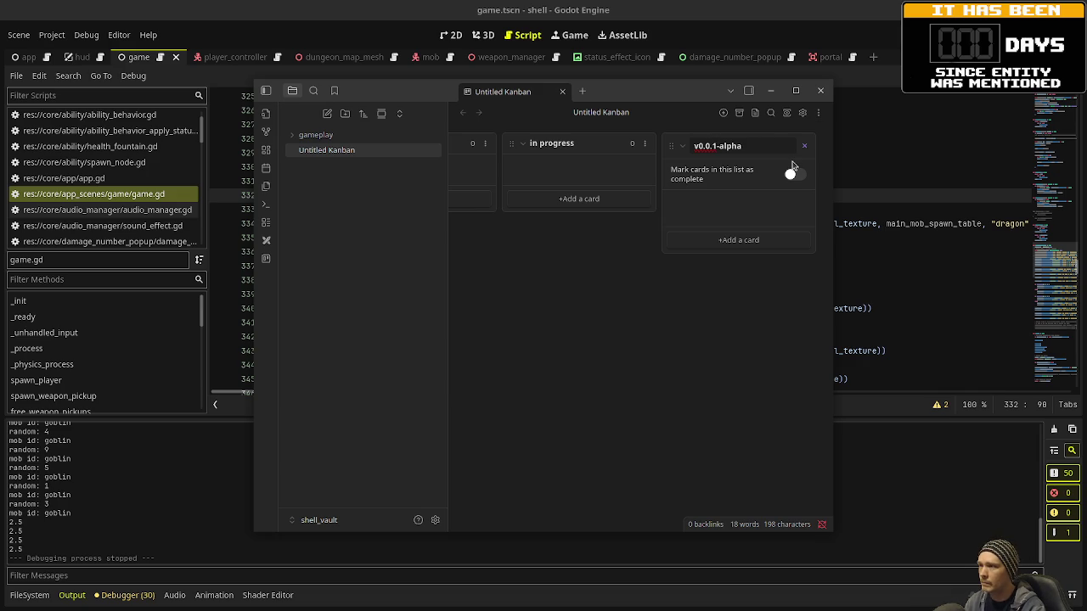
pyautogui.write('1.0')
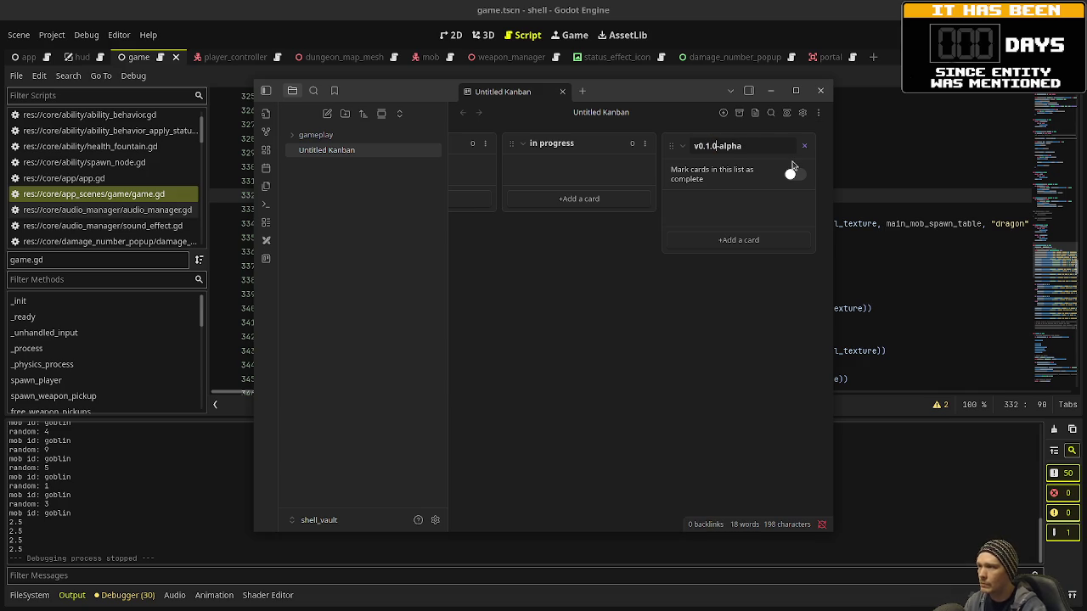
pyautogui.doubleClick(737, 145)
pyautogui.write('dev')
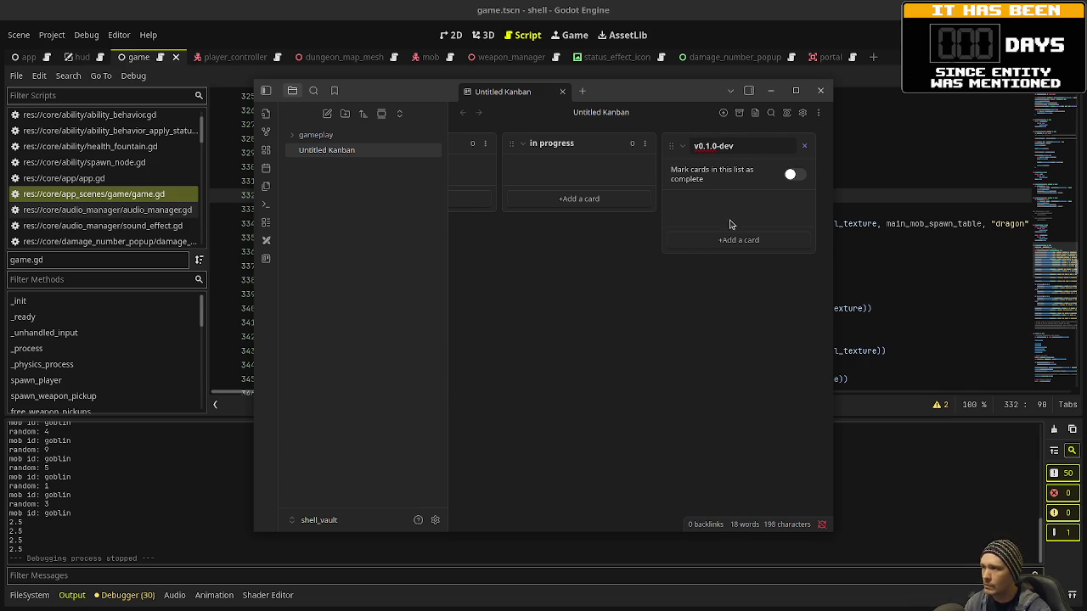
pyautogui.press('Return')
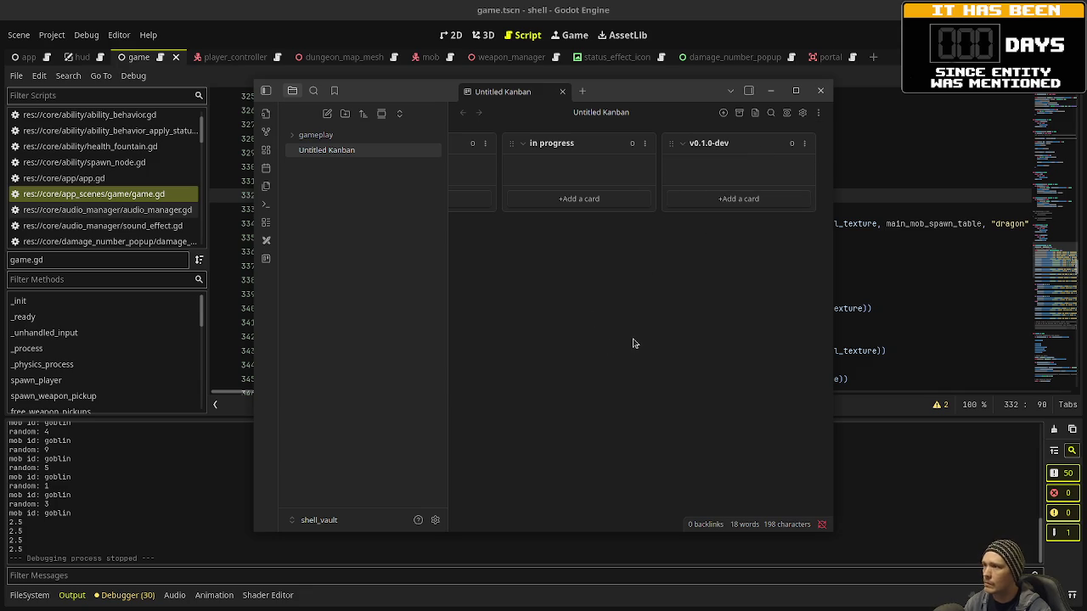
pyautogui.click(794, 92)
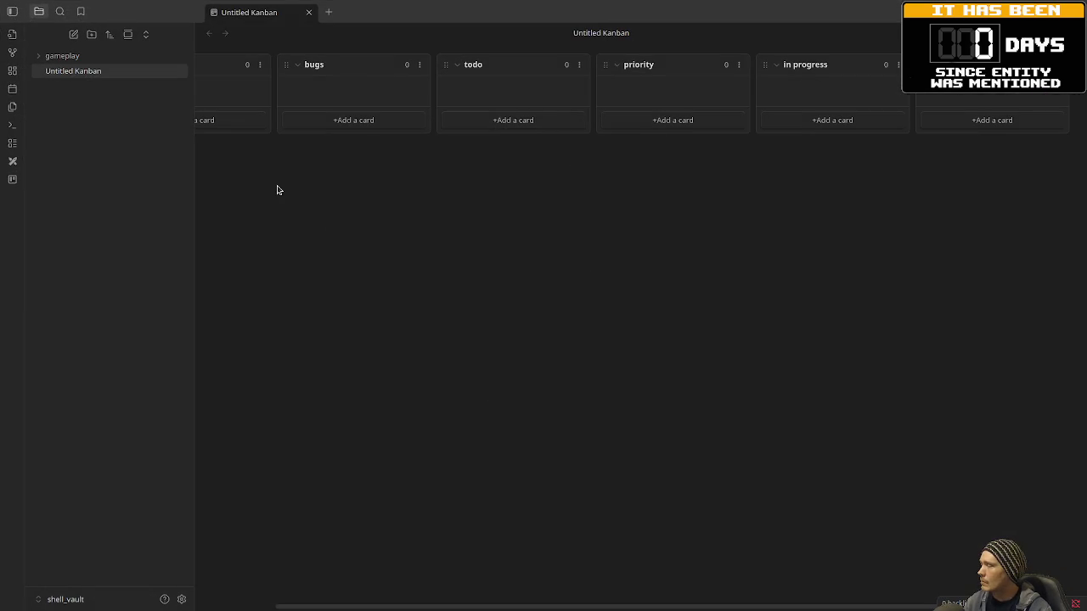
# - Create a 'character stats' note in the gameplay folder, then switch to the Godot editor
pyautogui.rightClick(71, 56)
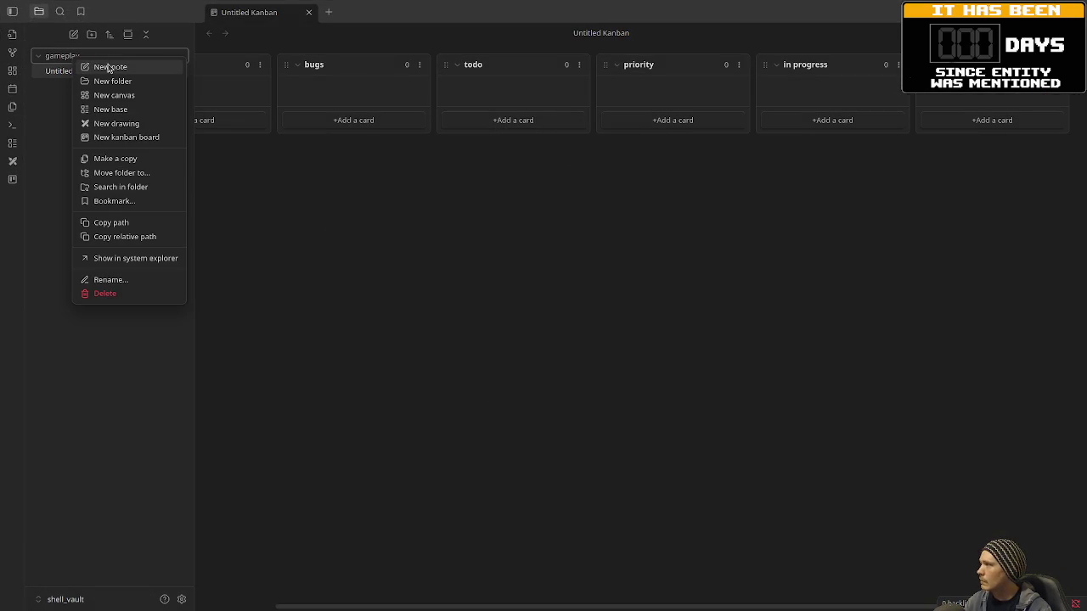
pyautogui.click(110, 67)
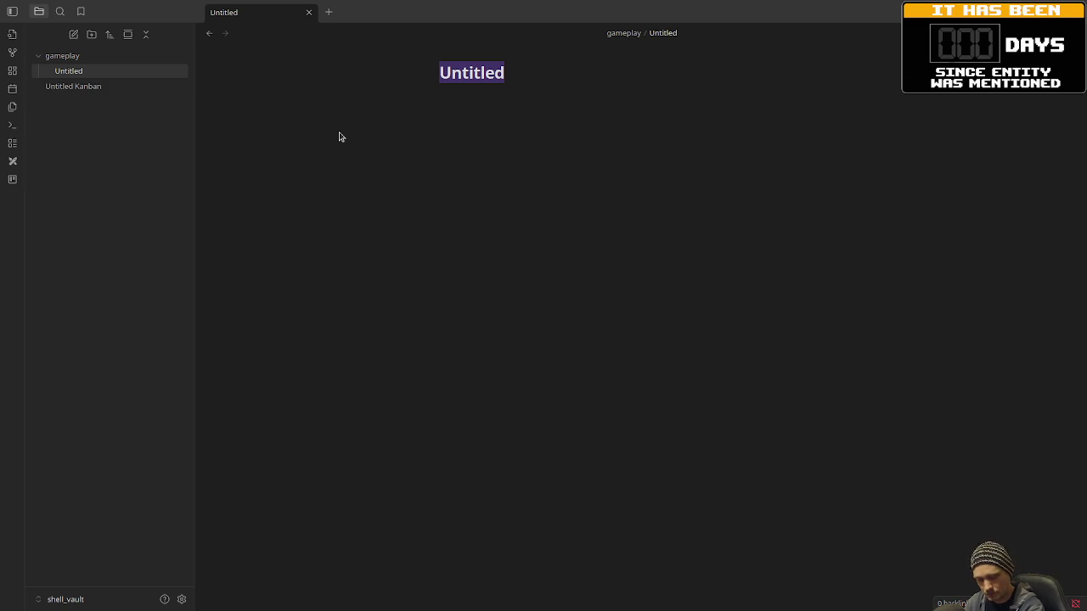
pyautogui.write('charac')
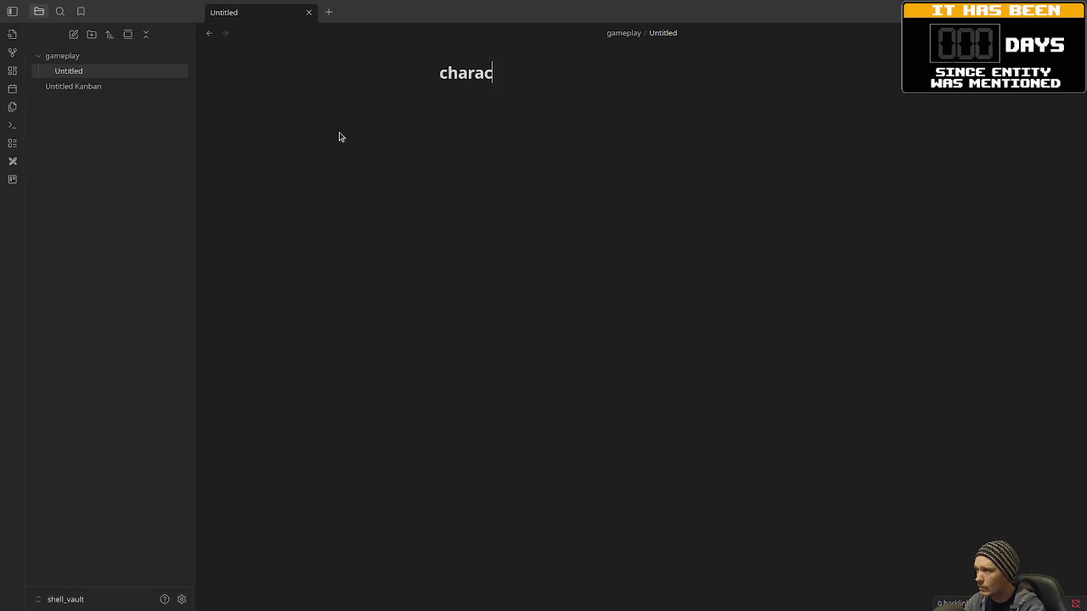
pyautogui.write('ter stats')
pyautogui.press('Return')
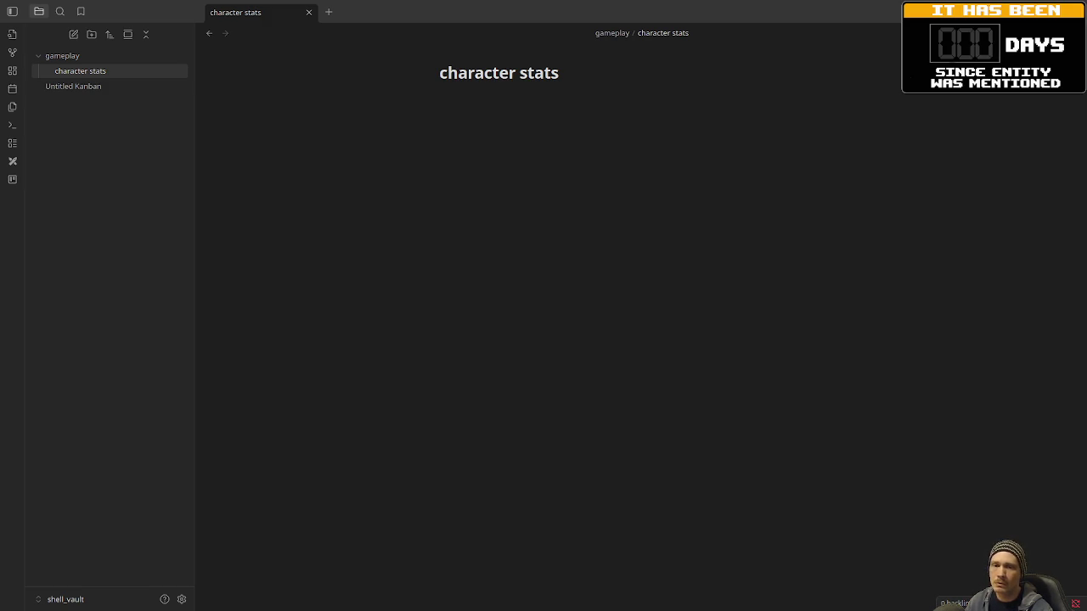
pyautogui.hotkey('alt', 'Tab')
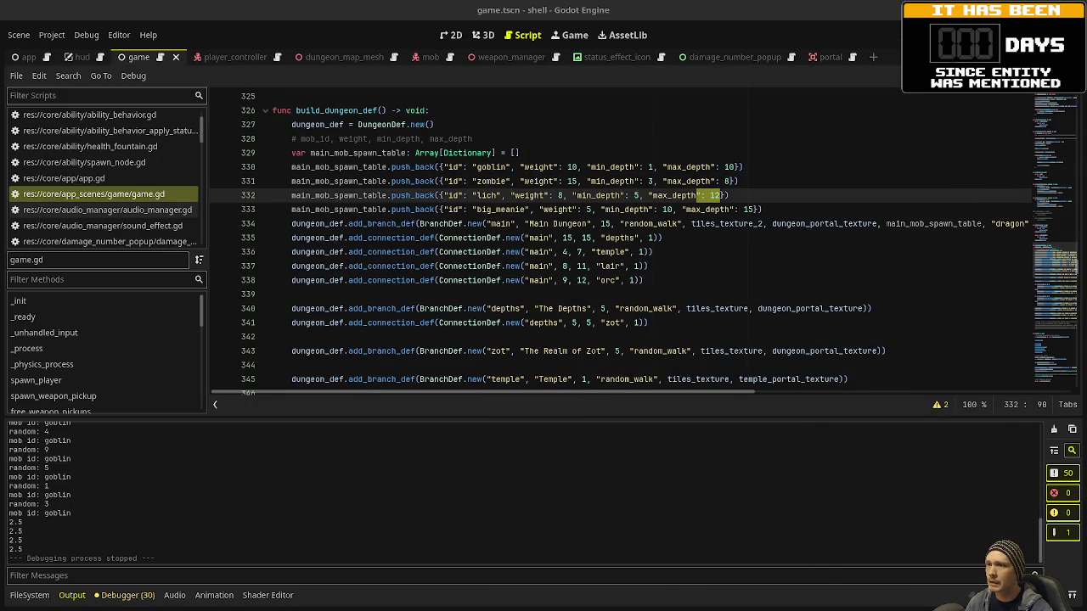
# - Restore the editor panels, toggle Sprite3D3's visibility, and switch to a level 3D perspective view
pyautogui.hotkey('ctrl', 'shift', 'F11')
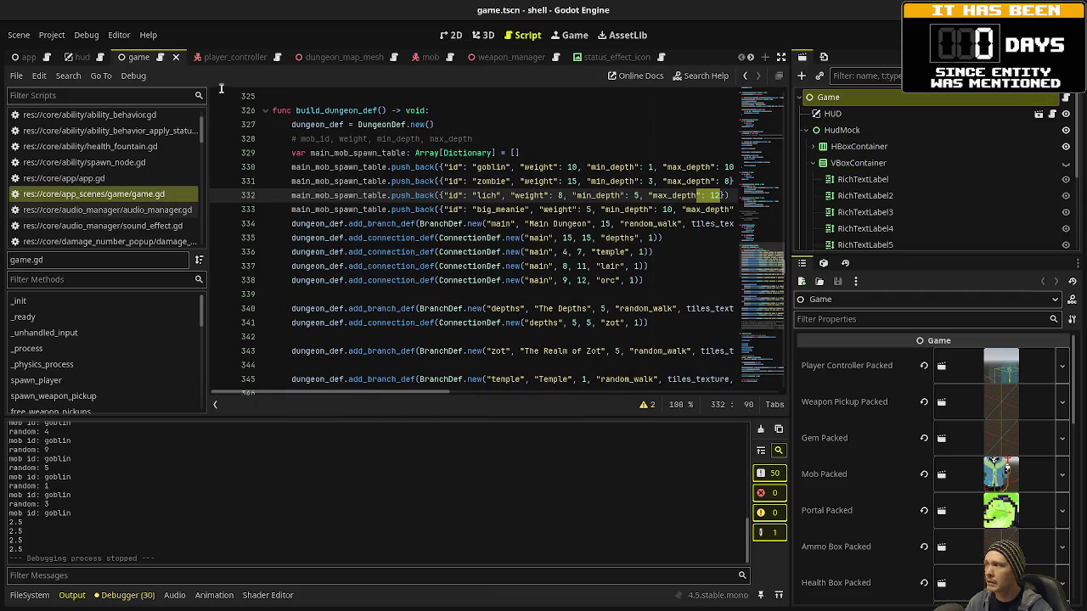
pyautogui.scroll(-3, 893, 187)
pyautogui.scroll(-1, 893, 187)
pyautogui.click(1065, 225)
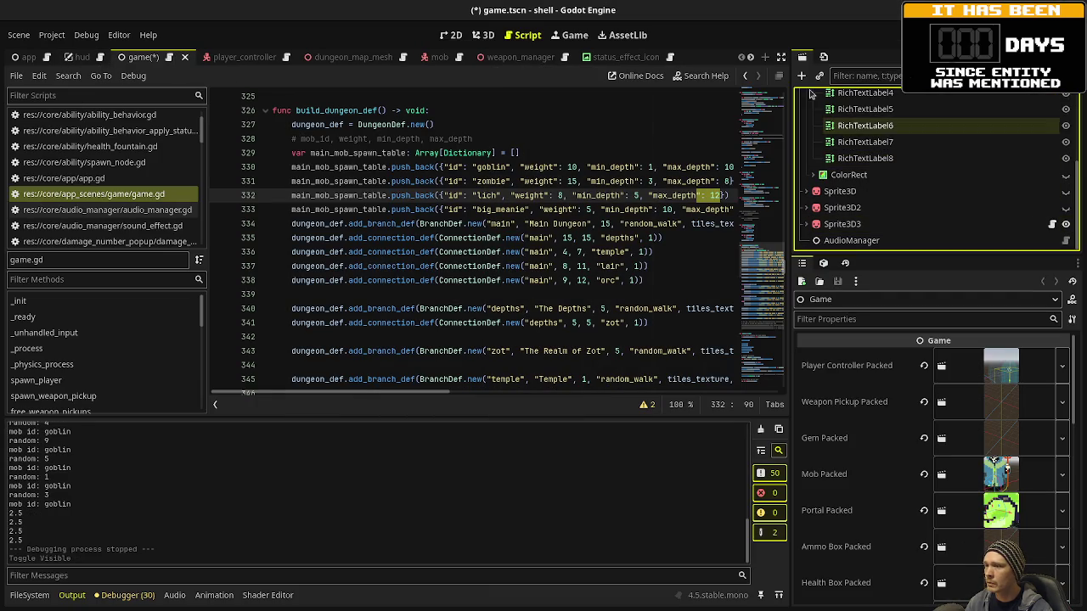
pyautogui.click(483, 35)
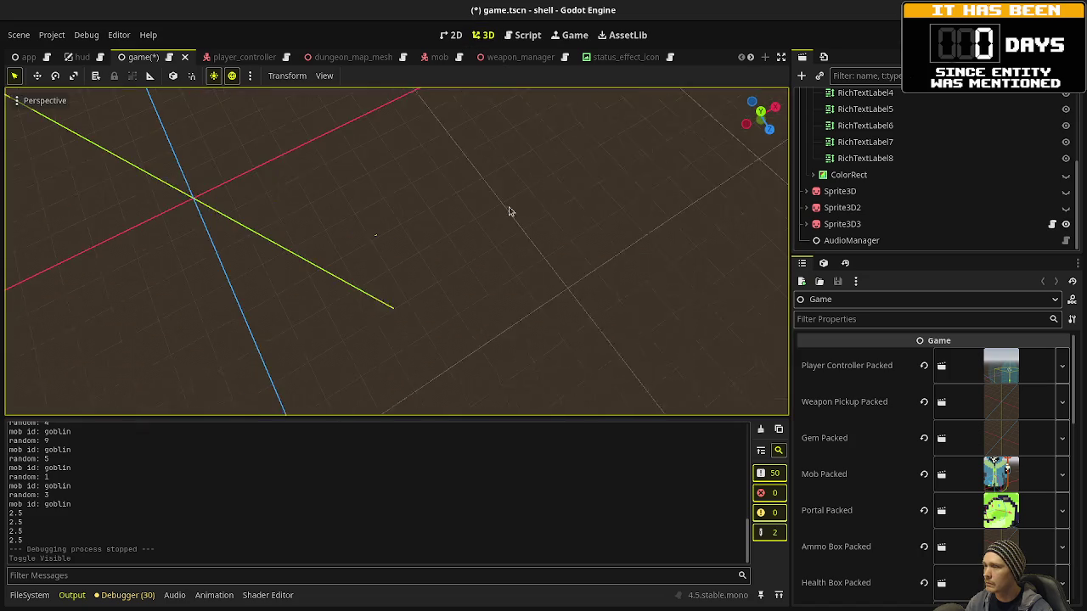
pyautogui.press('KP_2')
pyautogui.press('KP_2')
pyautogui.press('KP_4')
pyautogui.press('KP_4')
pyautogui.press('KP_4')
pyautogui.press('KP_4')
# - Focus the view on the Sprite3D3 portal sprite and orbit to see it edge-on and from the front
pyautogui.click(849, 224)
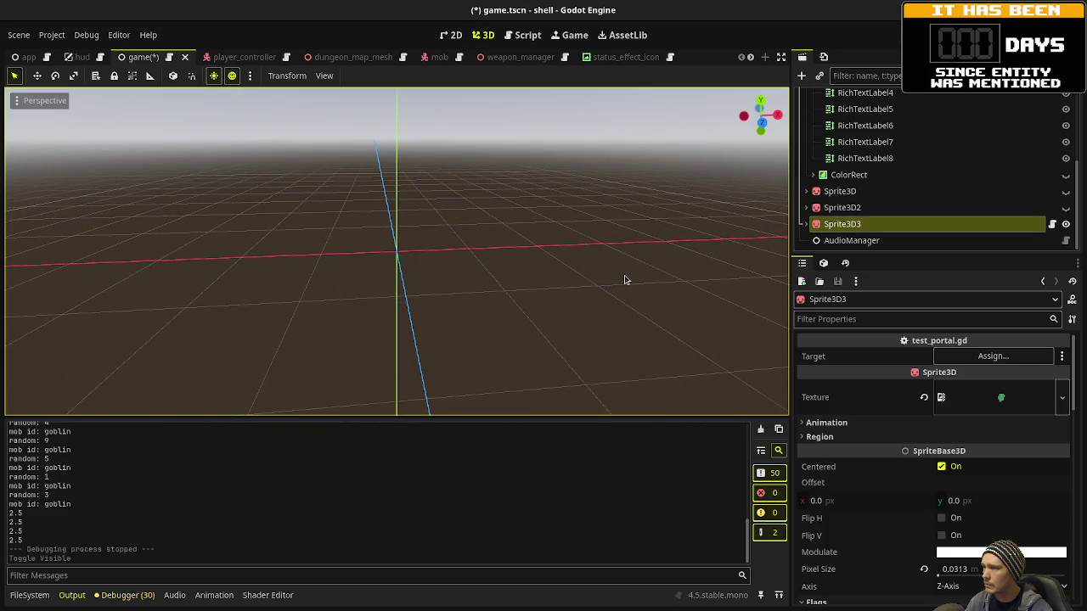
pyautogui.press('f')
pyautogui.scroll(5, 412, 272)
pyautogui.moveTo(412, 272)
pyautogui.mouseDown()
pyautogui.moveTo(582, 242)
pyautogui.moveTo(442, 263)
pyautogui.moveTo(592, 273)
pyautogui.mouseUp()
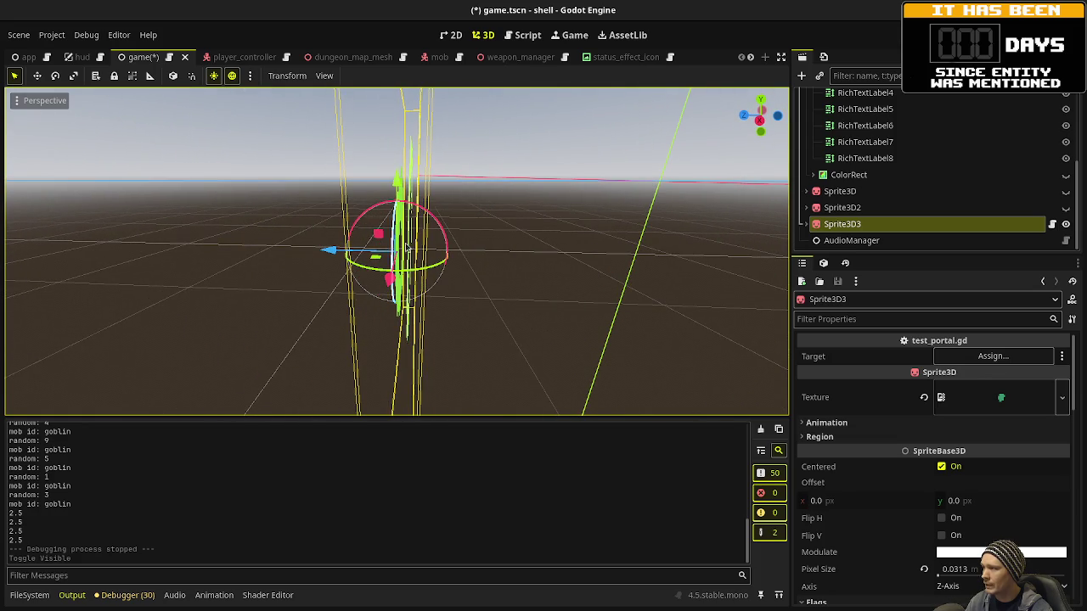
pyautogui.moveTo(440, 254)
pyautogui.mouseDown()
pyautogui.moveTo(481, 262)
pyautogui.moveTo(509, 243)
pyautogui.moveTo(520, 260)
pyautogui.moveTo(563, 272)
pyautogui.moveTo(492, 275)
pyautogui.mouseUp()
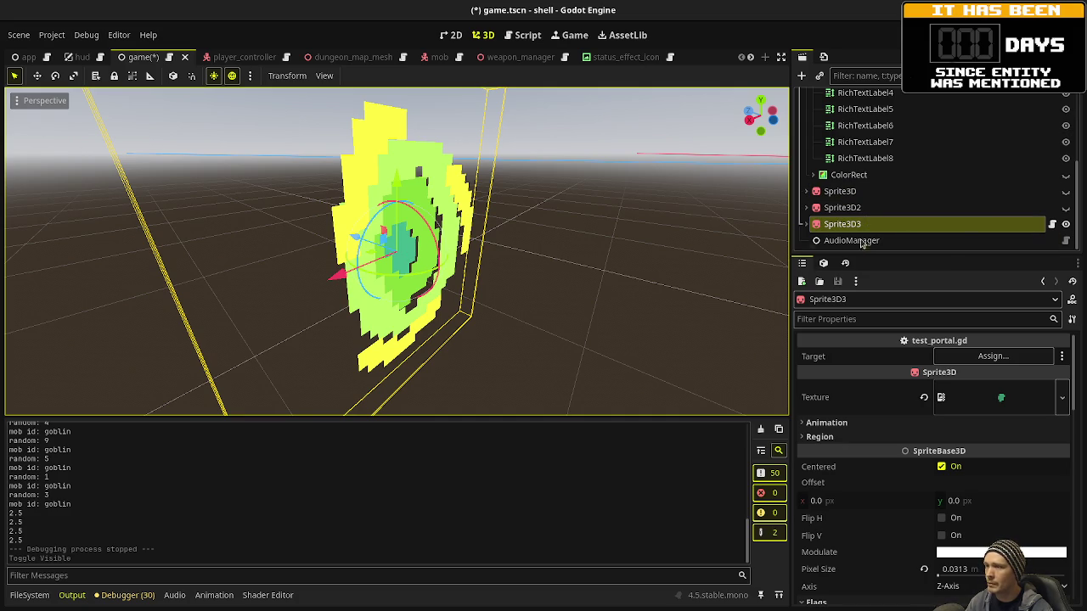
# - Briefly show Sprite3D2 and Sprite3D, leave all three portal sprites hidden, and save game.tscn
pyautogui.click(1065, 225)
pyautogui.click(1066, 208)
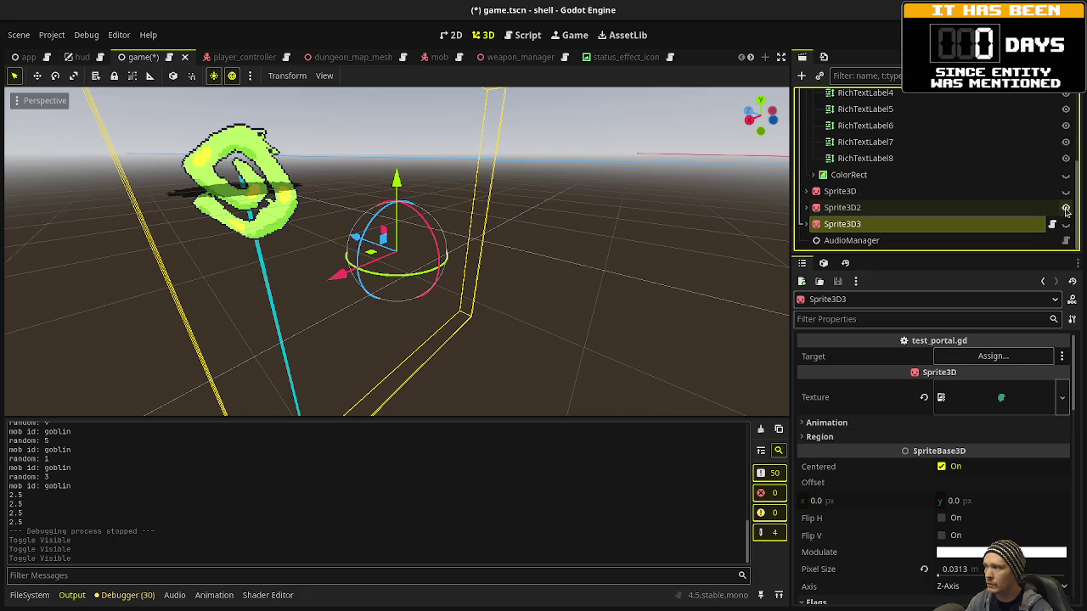
pyautogui.click(1066, 208)
pyautogui.click(1065, 192)
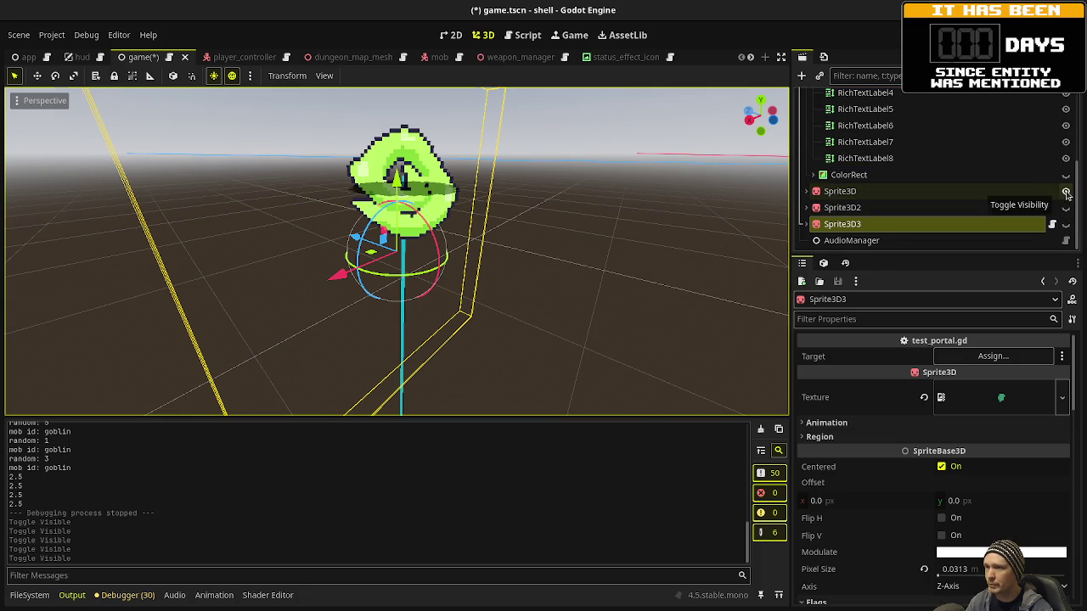
pyautogui.click(1065, 192)
pyautogui.hotkey('ctrl', 's')
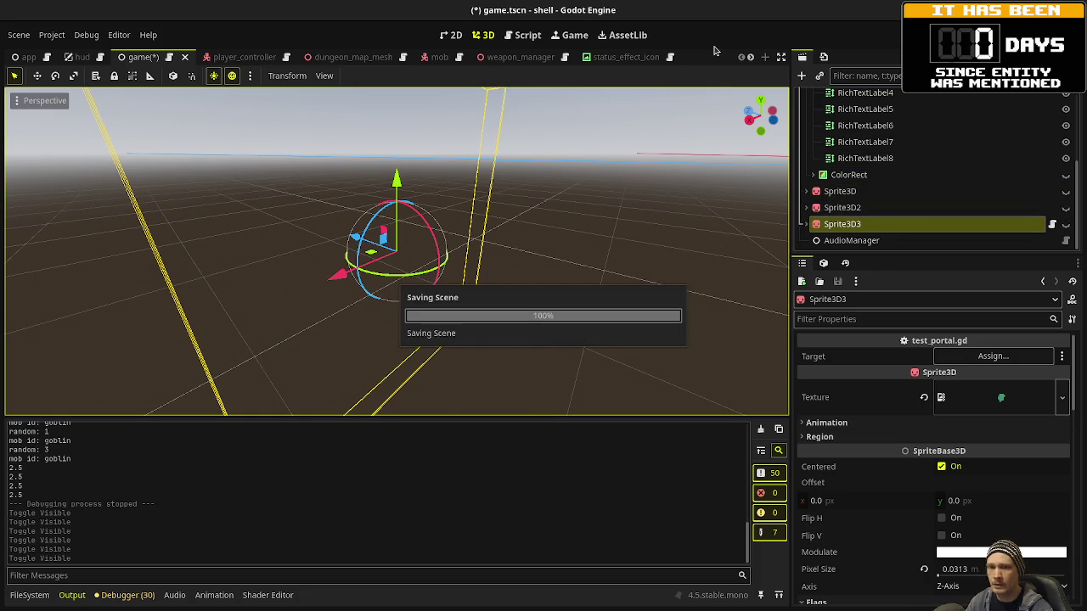
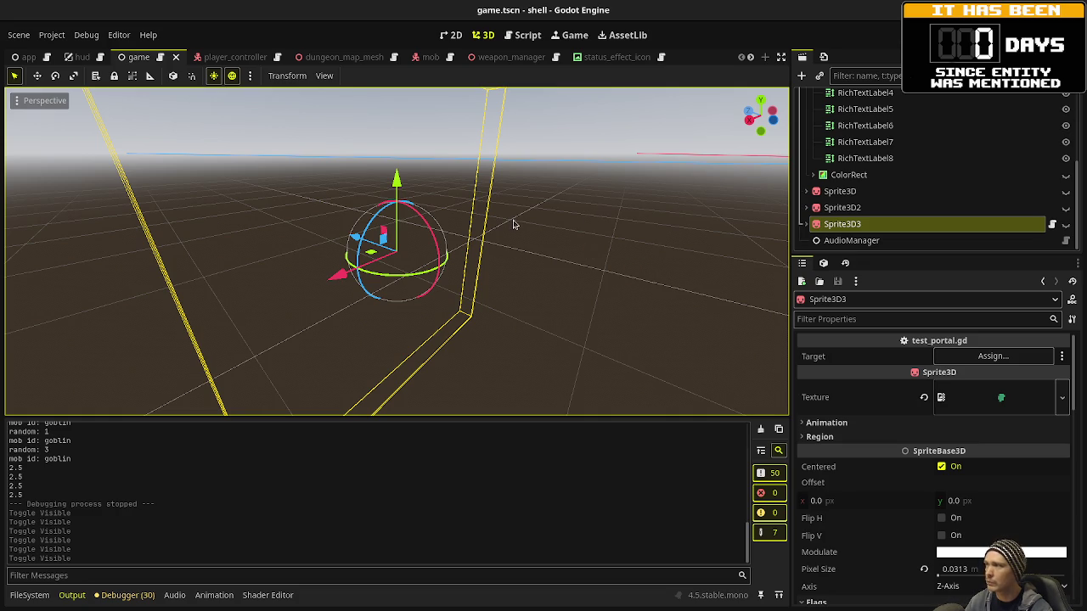
# - Switch from Godot to Obsidian and put the cursor in the empty character stats note body
pyautogui.hotkey('alt', 'Tab')
pyautogui.click(559, 256)
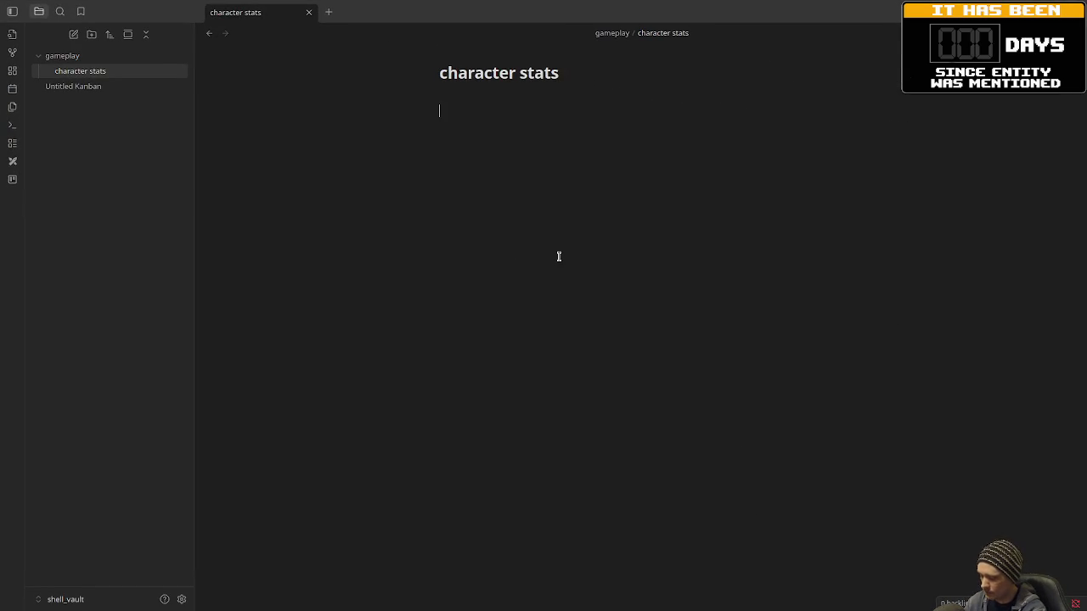
# - Add Max Health, Health Regen /sec and Healing Effectiveness % lines under the title
pyautogui.press('Return')
pyautogui.write('Max Health')
pyautogui.press('Return')
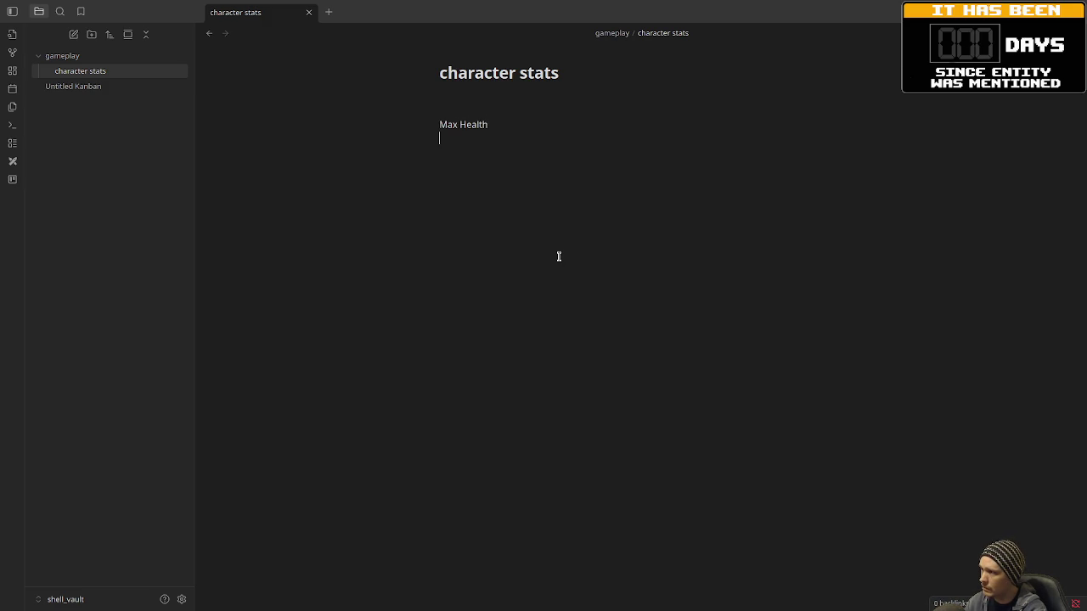
pyautogui.write('Health Re')
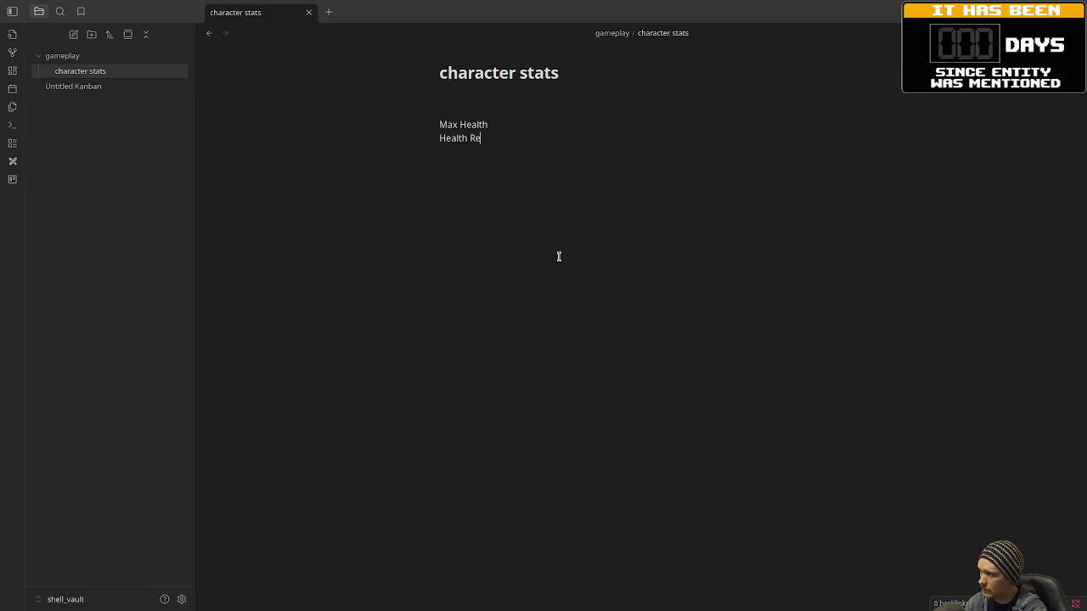
pyautogui.write('gen /sec')
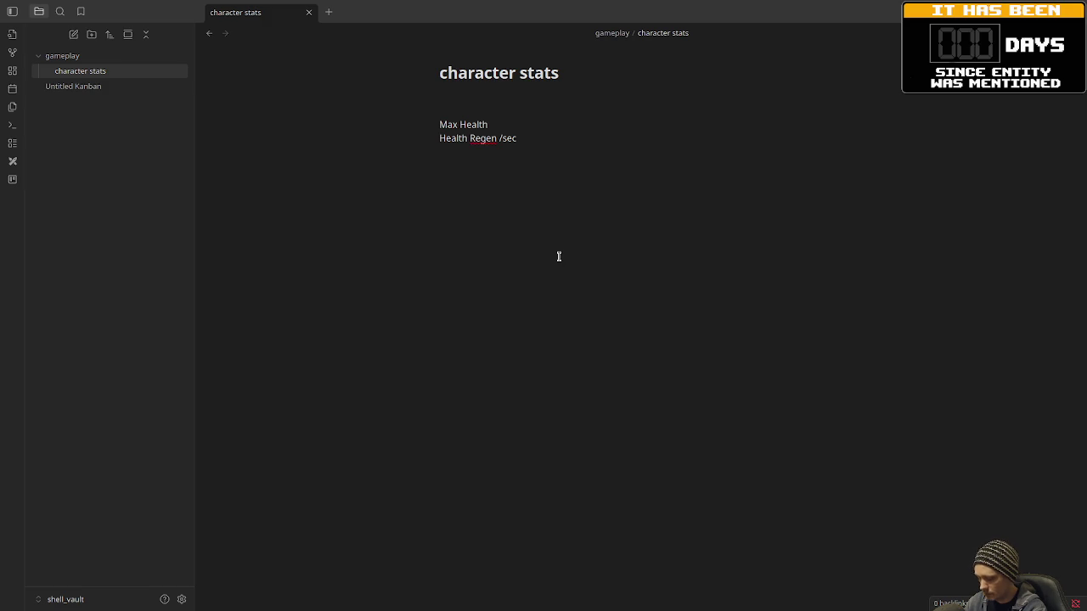
pyautogui.press('Return')
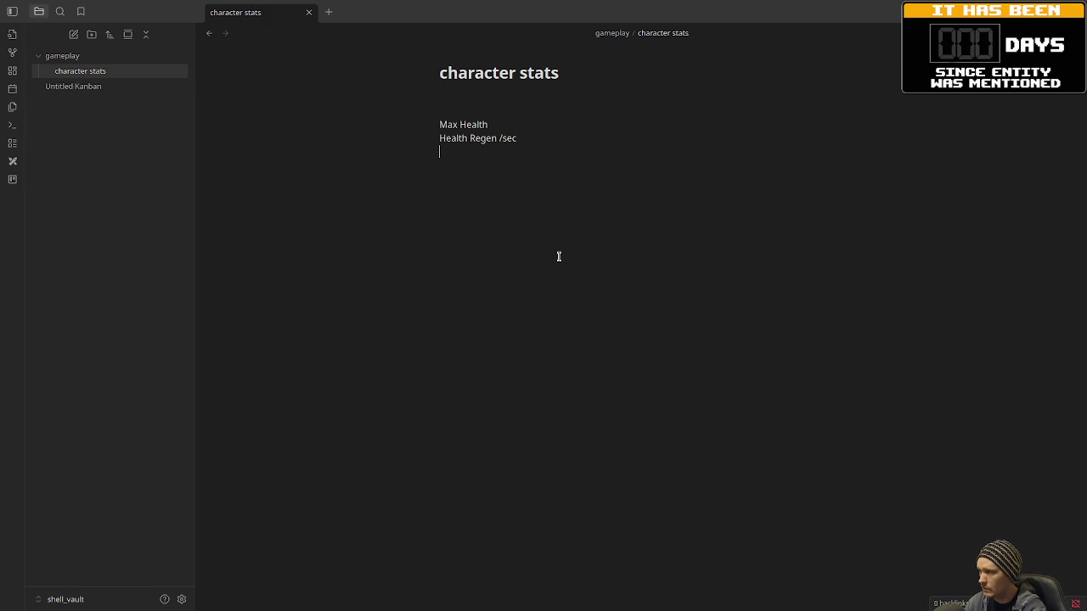
pyautogui.write('Healing E')
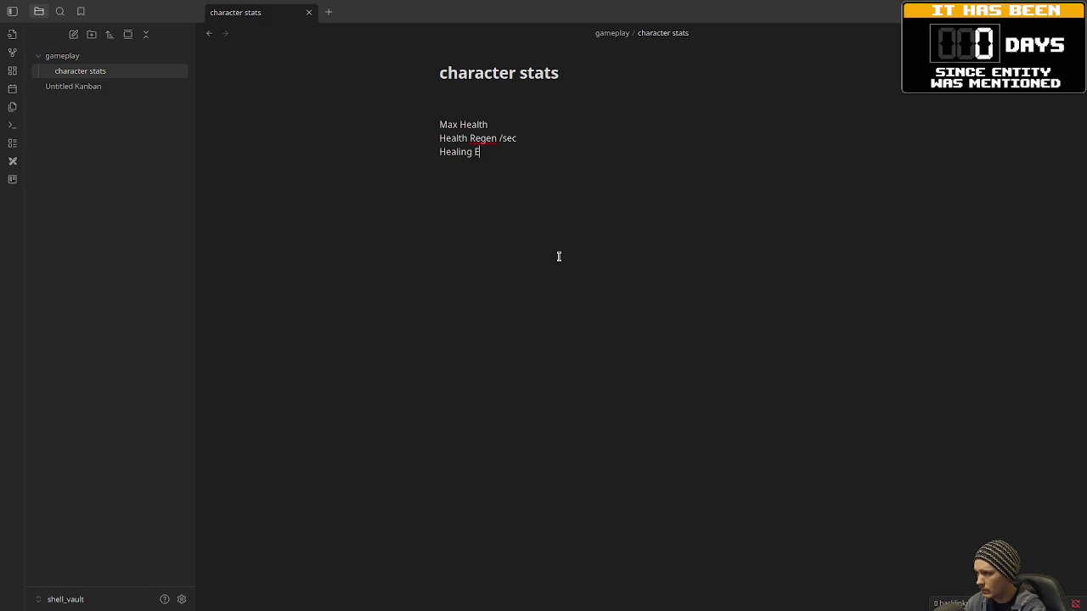
pyautogui.write('ffectiveness %')
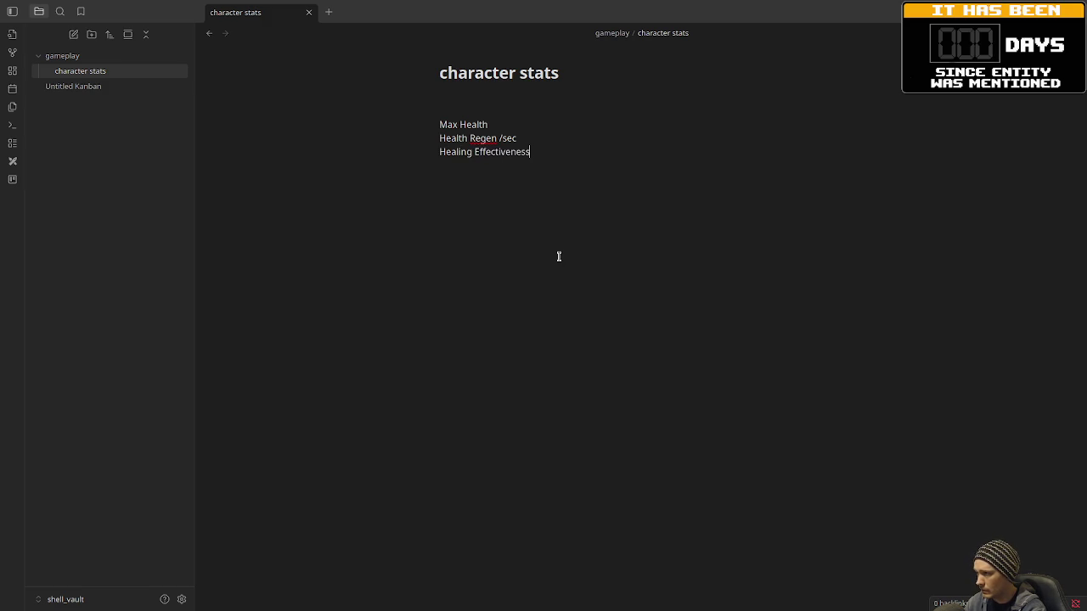
pyautogui.press('Return')
pyautogui.press('Return')
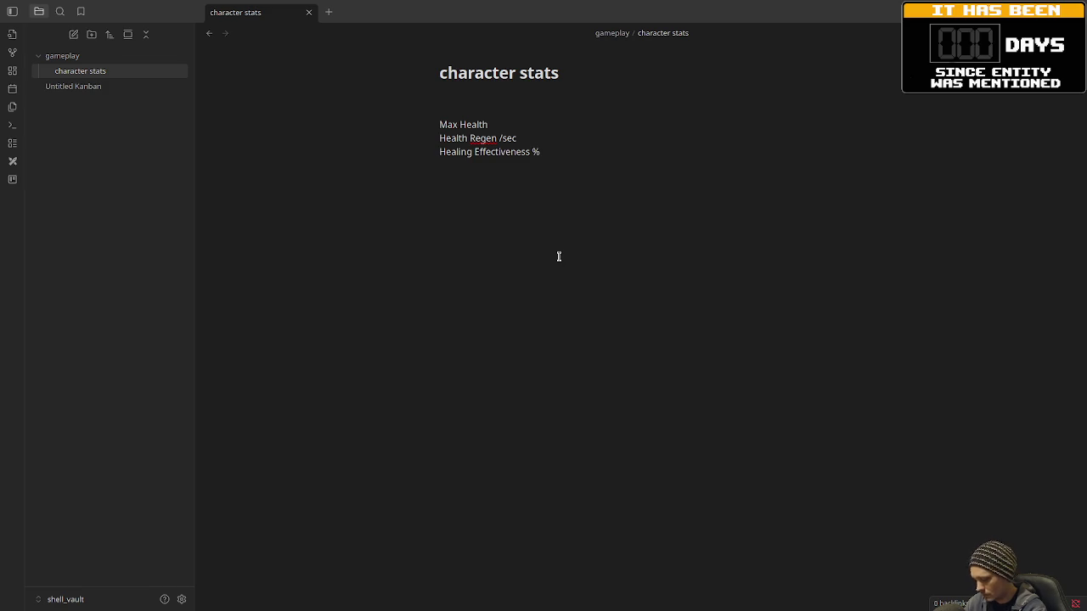
# - Add Movement Speed % and Gem Boost % lines, followed by an OFFENSE: heading
pyautogui.write('Movement Spe')
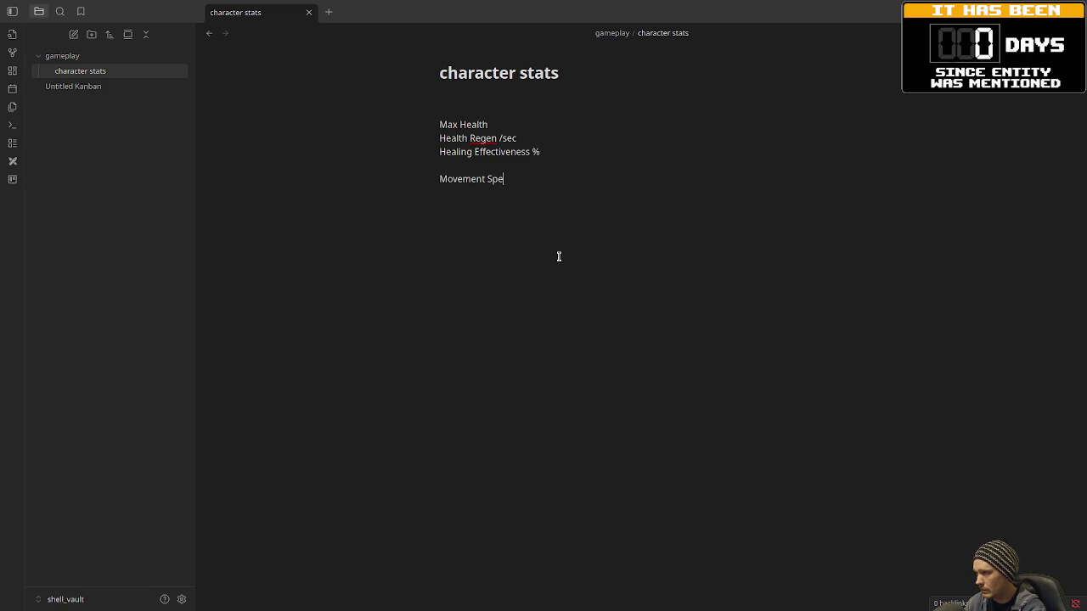
pyautogui.write('ed %')
pyautogui.press('Return')
pyautogui.press('Return')
pyautogui.write('Gem Boost')
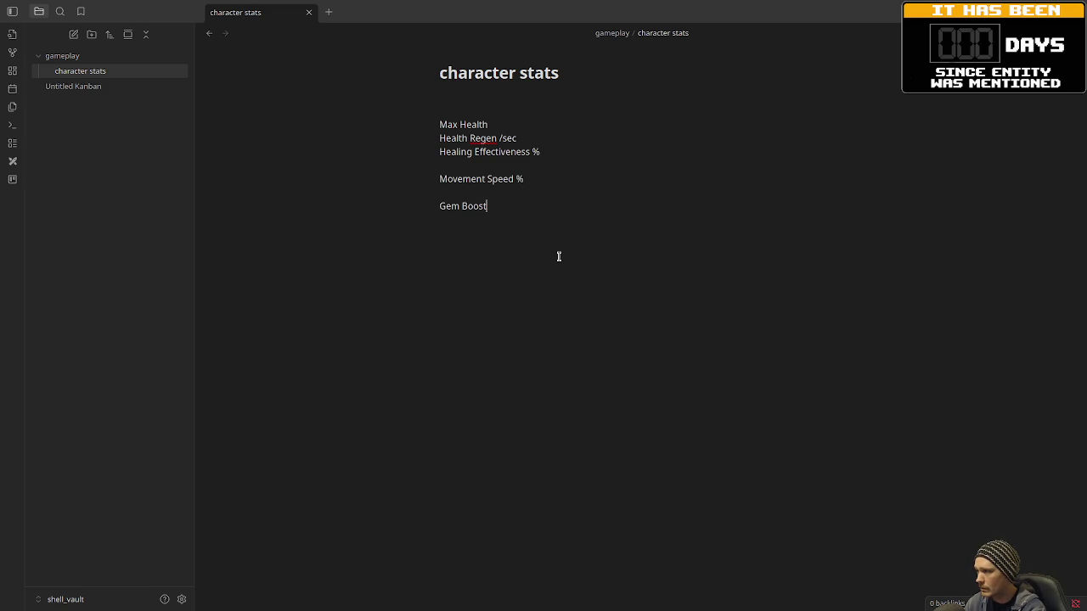
pyautogui.write(' %')
pyautogui.press('Return')
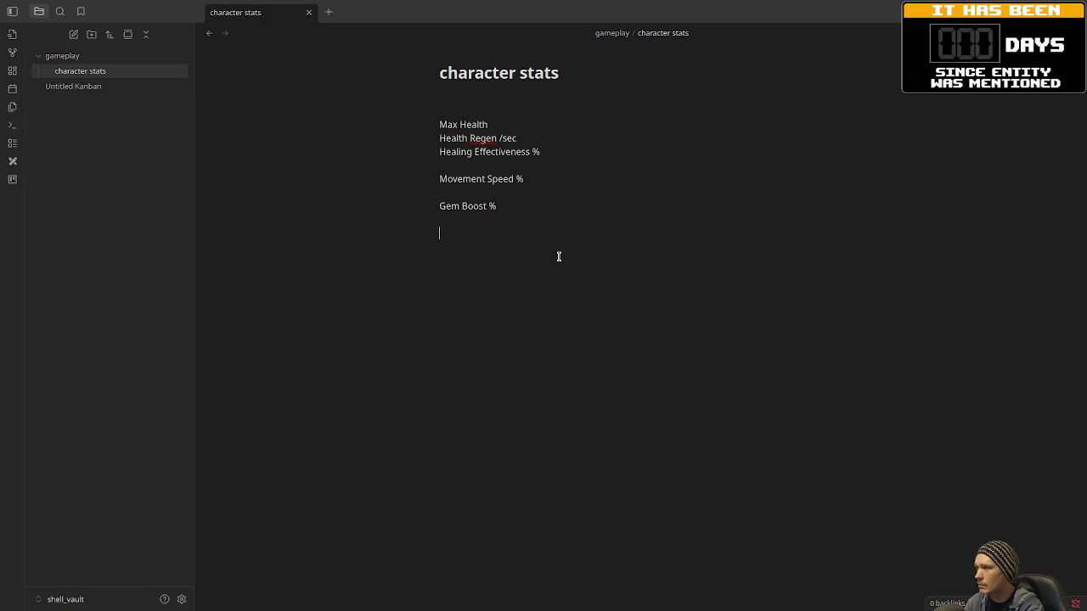
pyautogui.write('OFFENSE:')
pyautogui.press('Return')
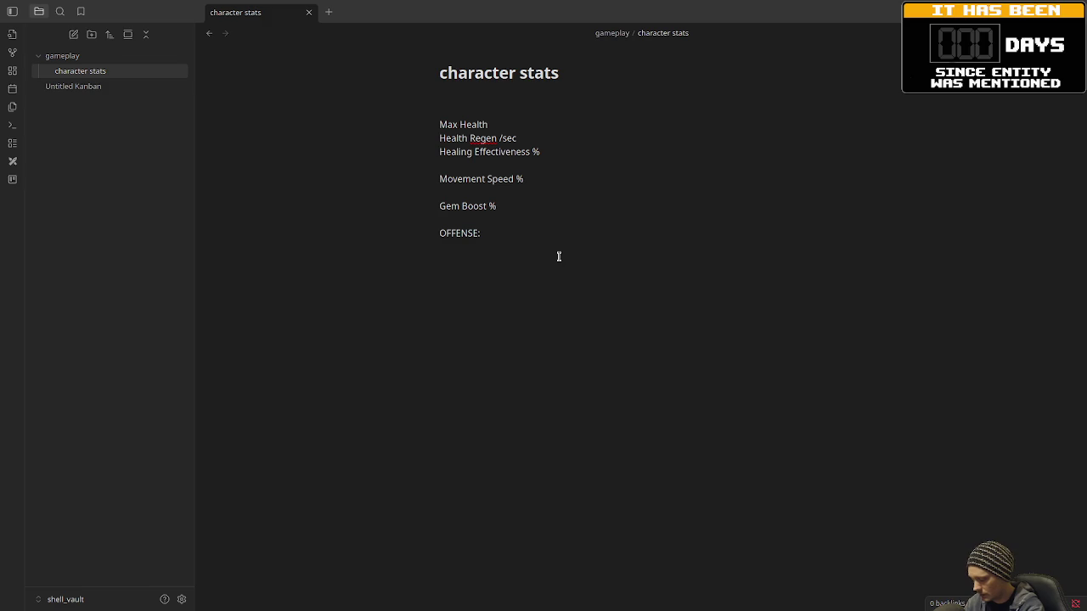
# - List Weapon Damage, Critical Chance % and Critical Damage % under OFFENSE
pyautogui.write('-')
pyautogui.write('Weapon')
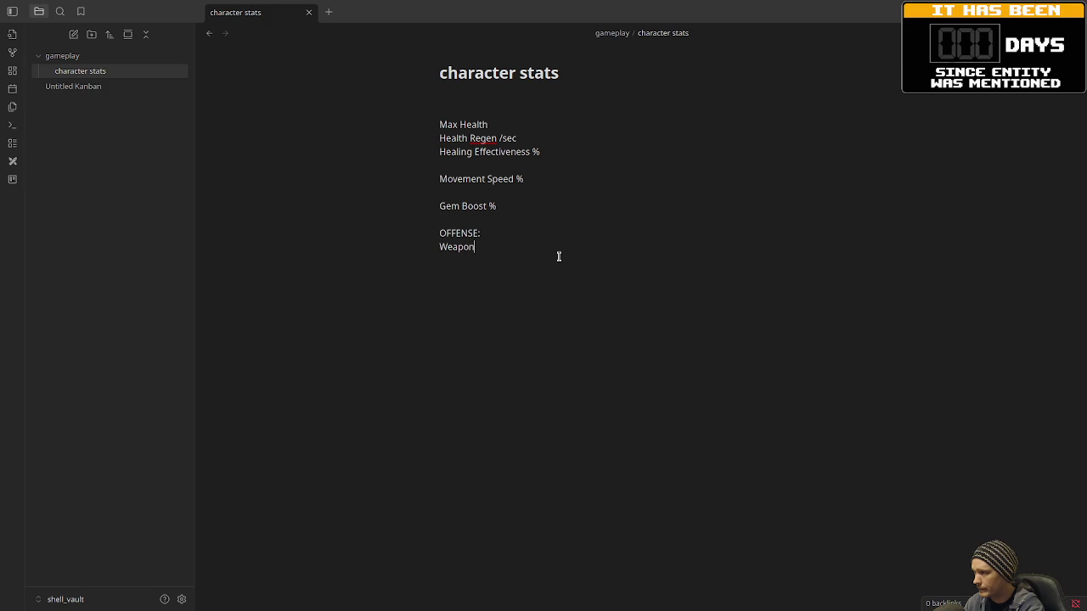
pyautogui.write(' Damage')
pyautogui.press('Return')
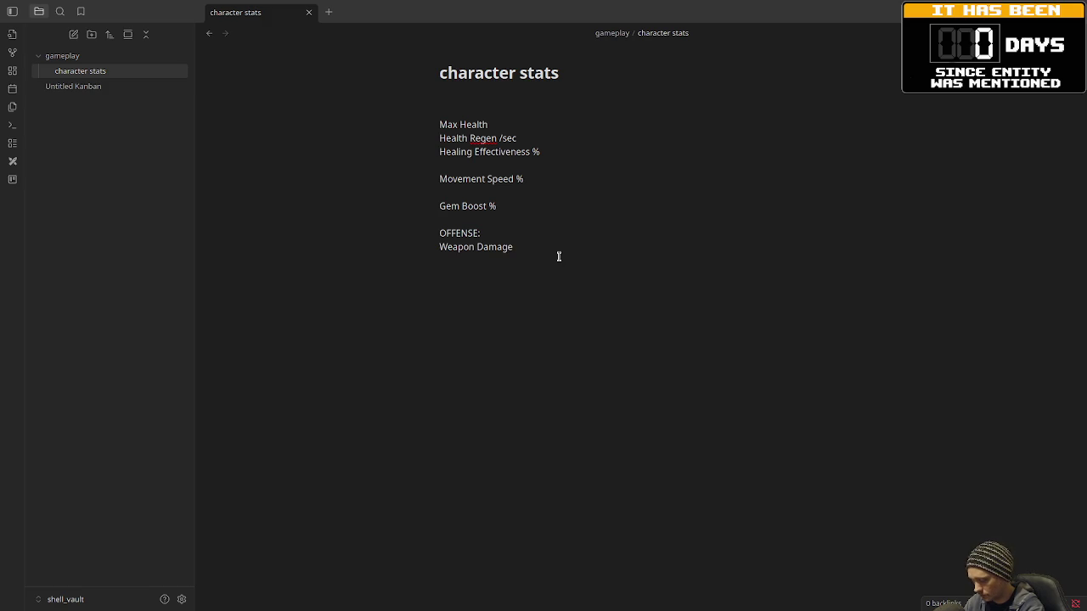
pyautogui.write('Critical Chance ')
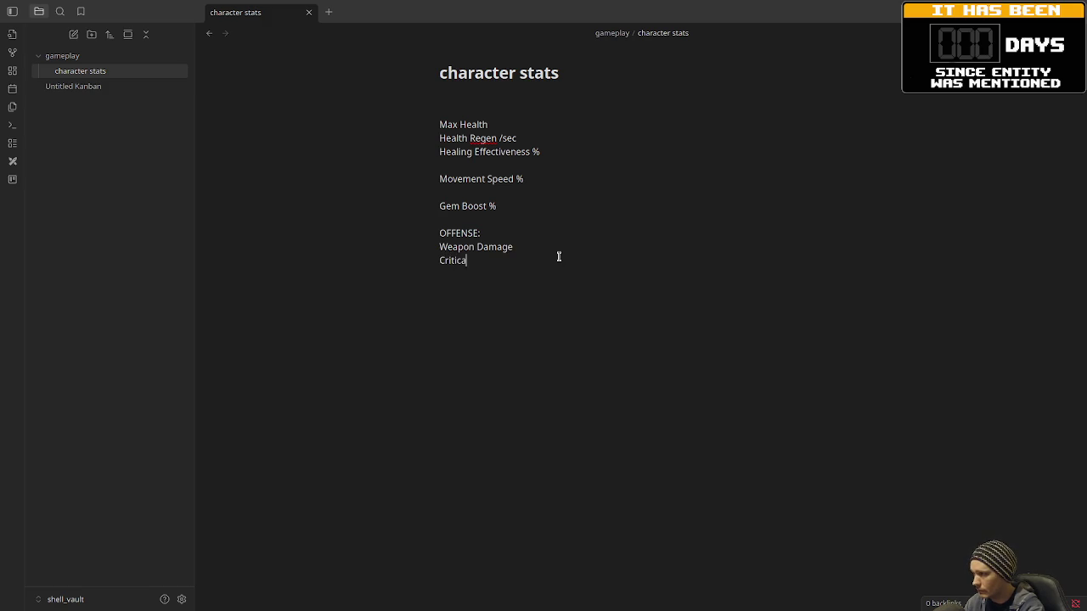
pyautogui.write('%')
pyautogui.press('Return')
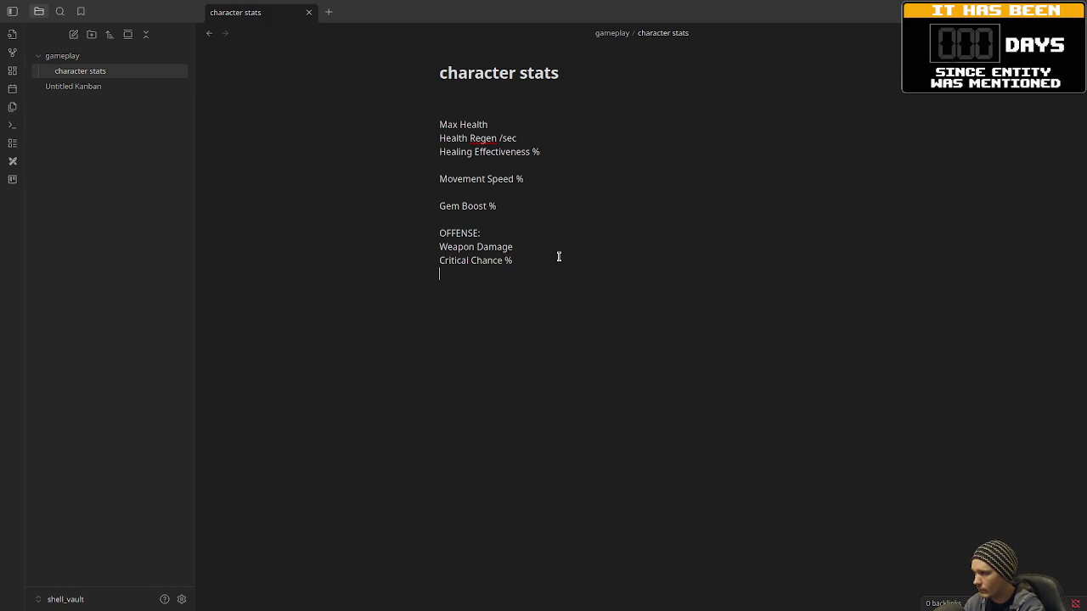
pyautogui.write('Critical Damage ')
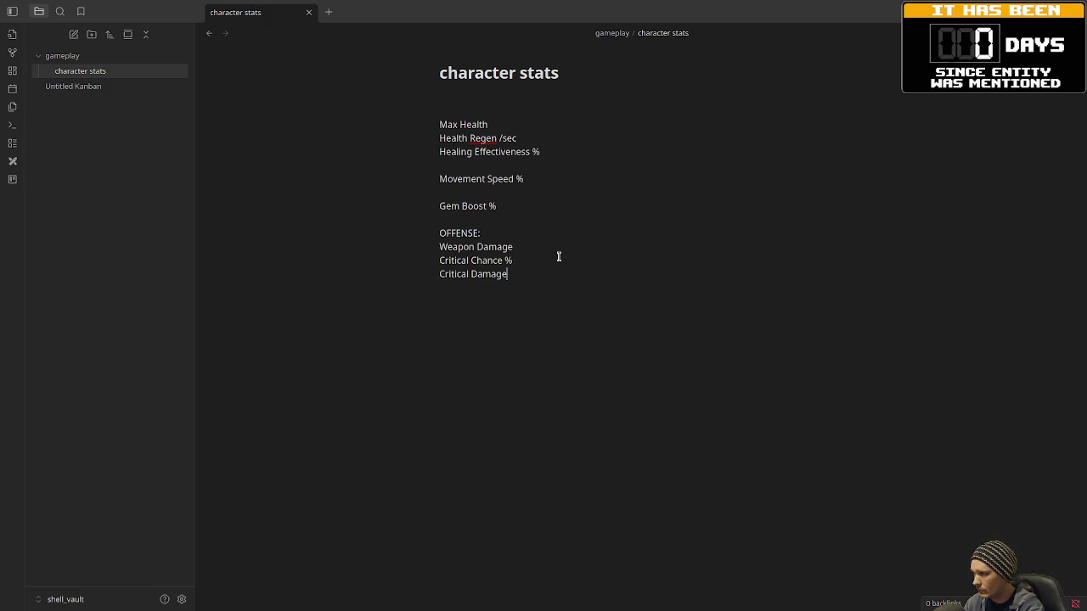
pyautogui.write('%')
pyautogui.press('Return')
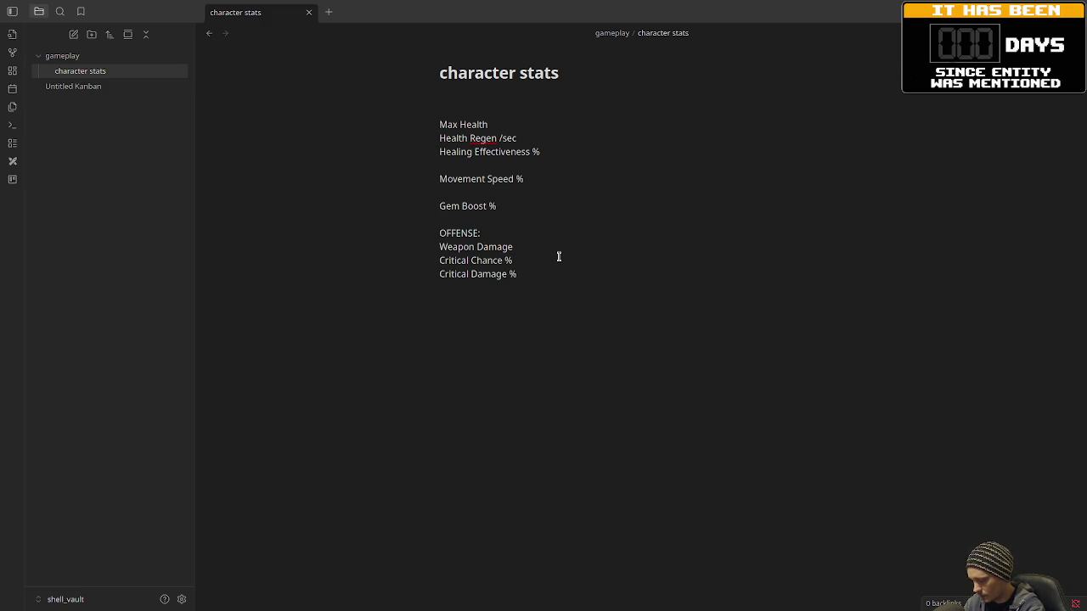
# - Add Melee Damage %, Ranged Damage % and Ability Damage % lines
pyautogui.write('???M')
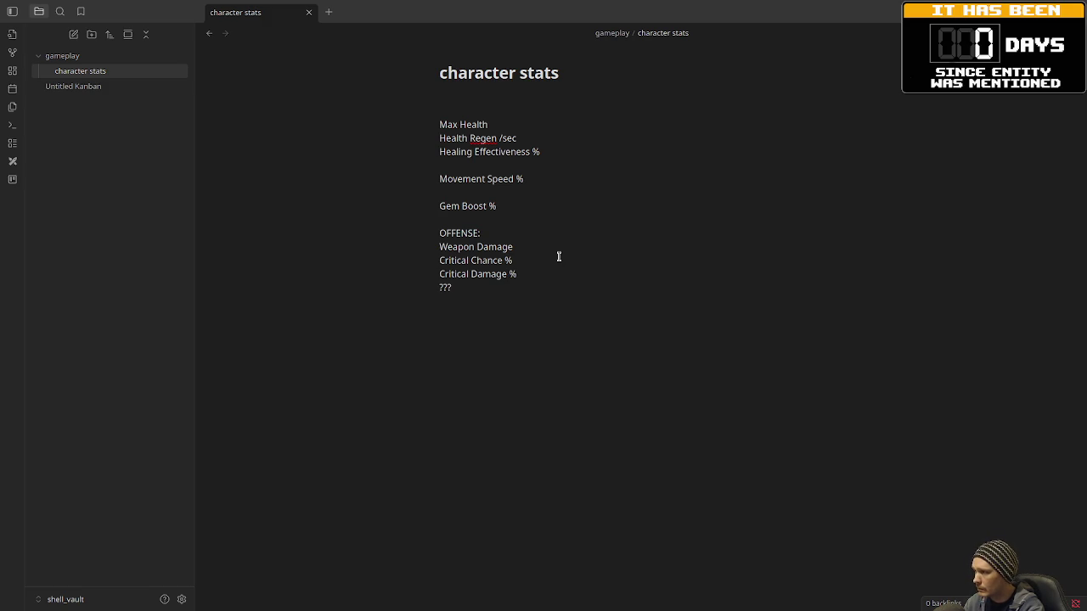
pyautogui.press('BackSpace')
pyautogui.press('BackSpace')
pyautogui.write('M')
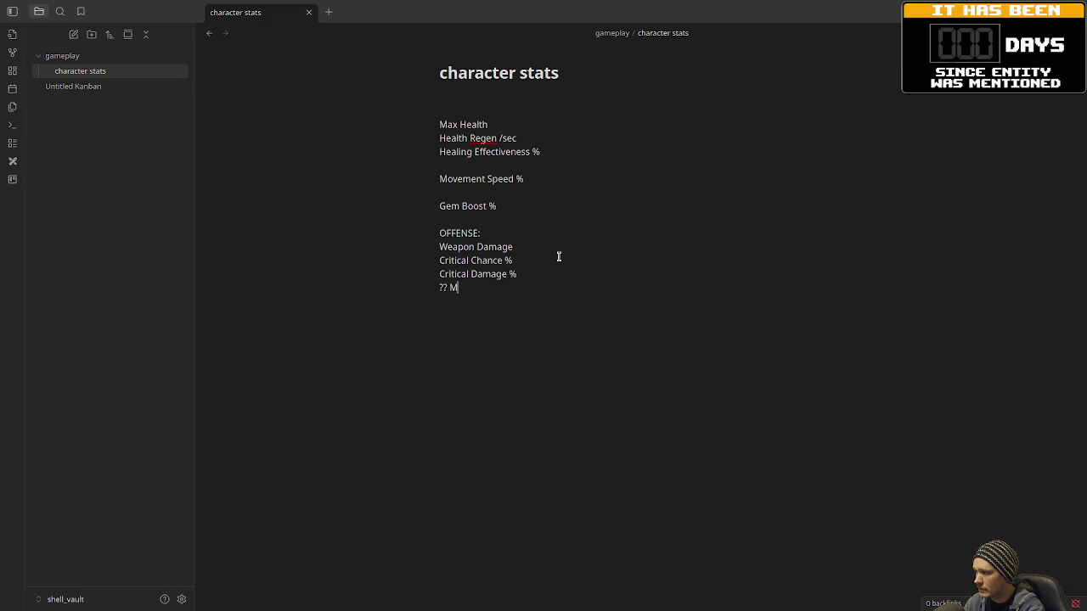
pyautogui.write('elee Dam')
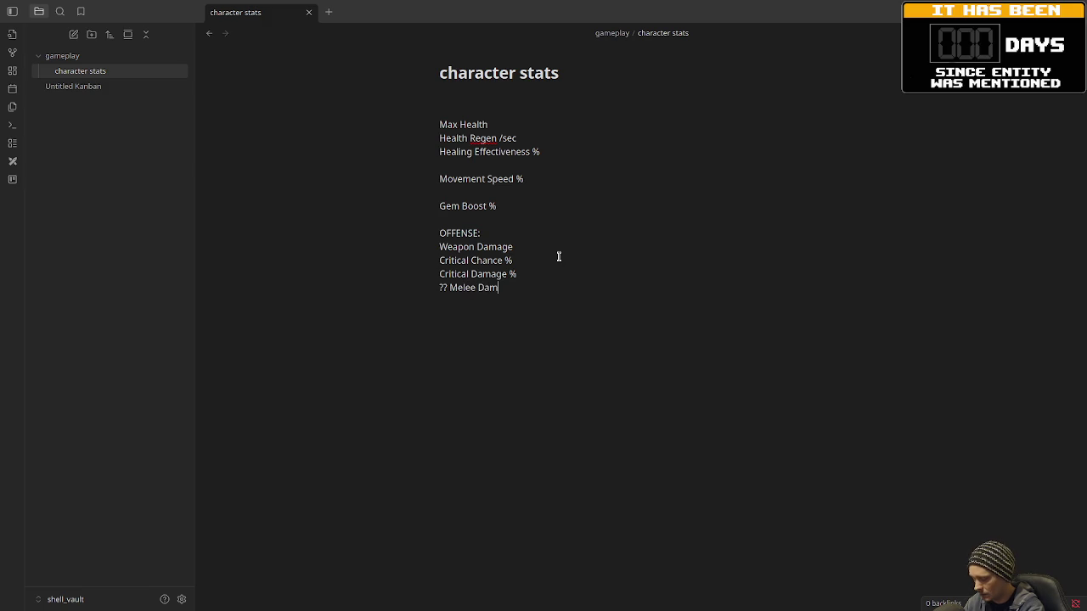
pyautogui.write('age % ')
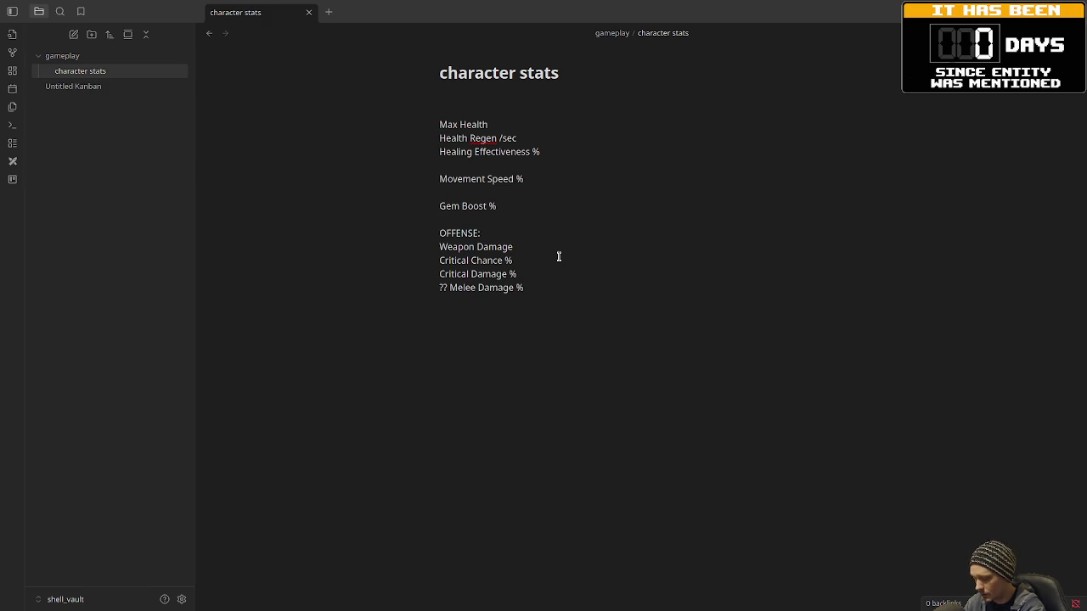
pyautogui.write('R')
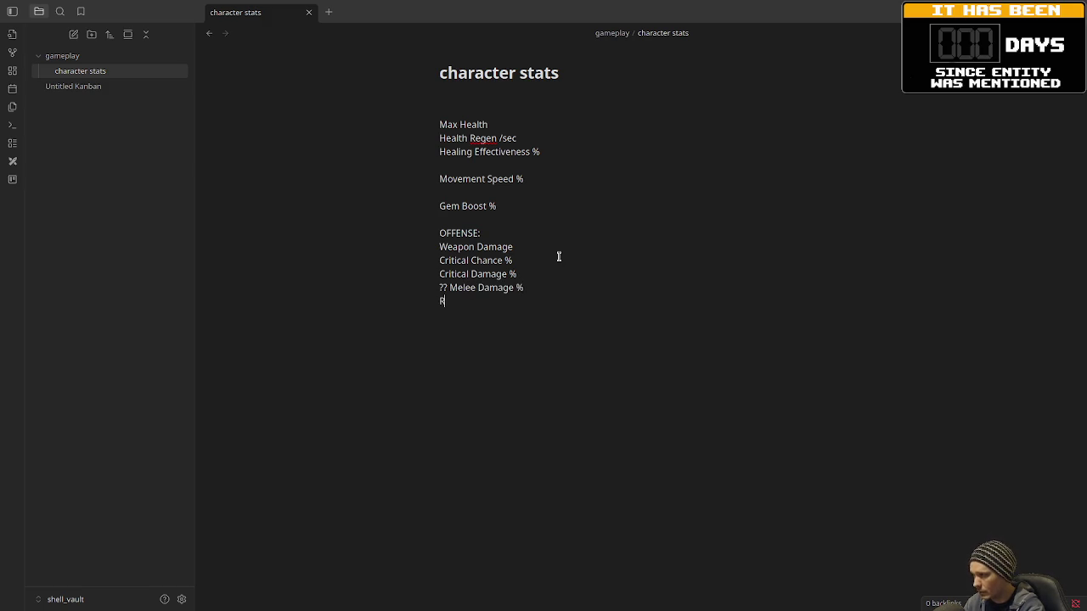
pyautogui.write('anged Damage %')
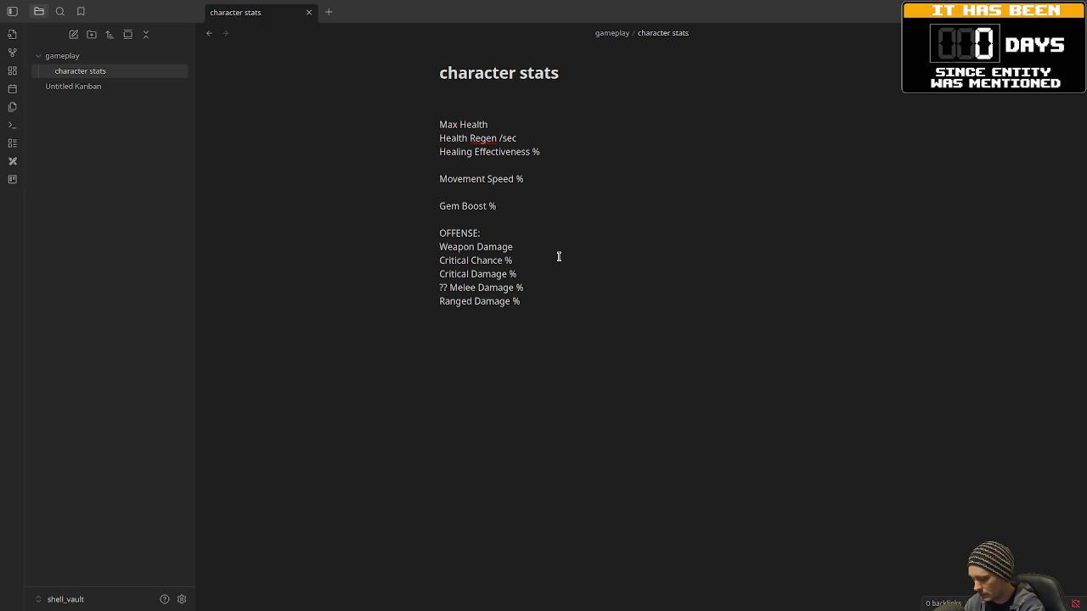
pyautogui.press('Return')
pyautogui.write('Abil')
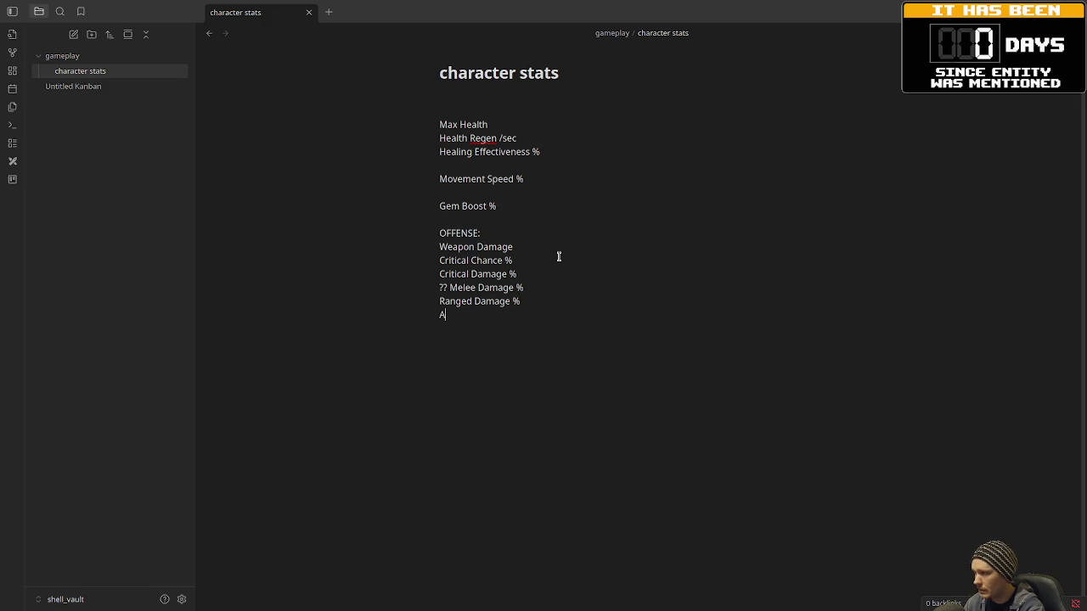
pyautogui.write('ity Damage %')
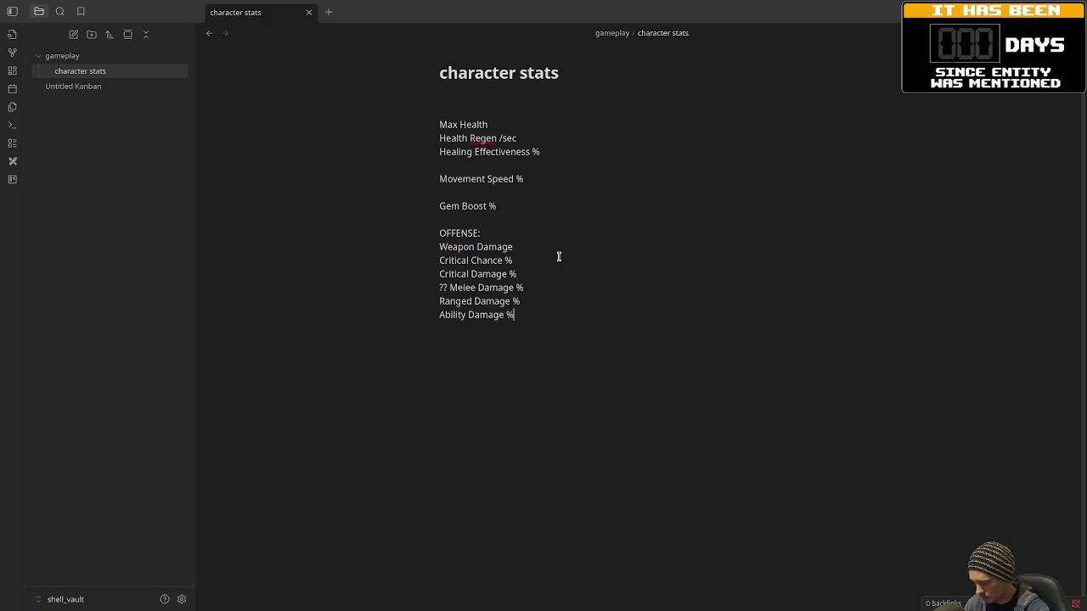
pyautogui.press('Return')
pyautogui.press('Return')
# - Add a '!! Elemental Damage' line, then start a DEFENSE: heading
pyautogui.write('Elemental Damage')
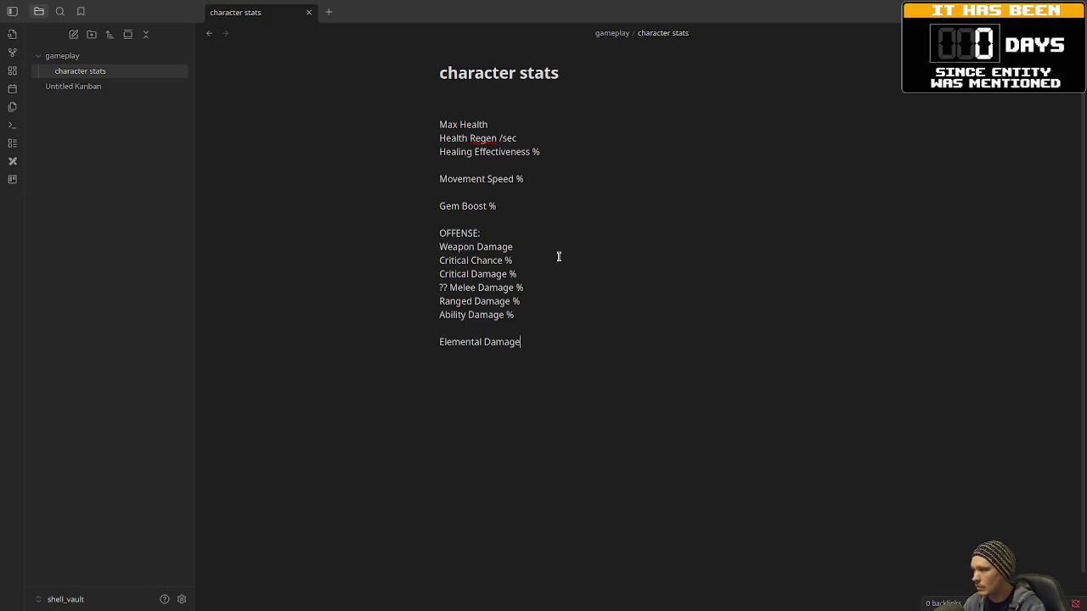
pyautogui.write('!!')
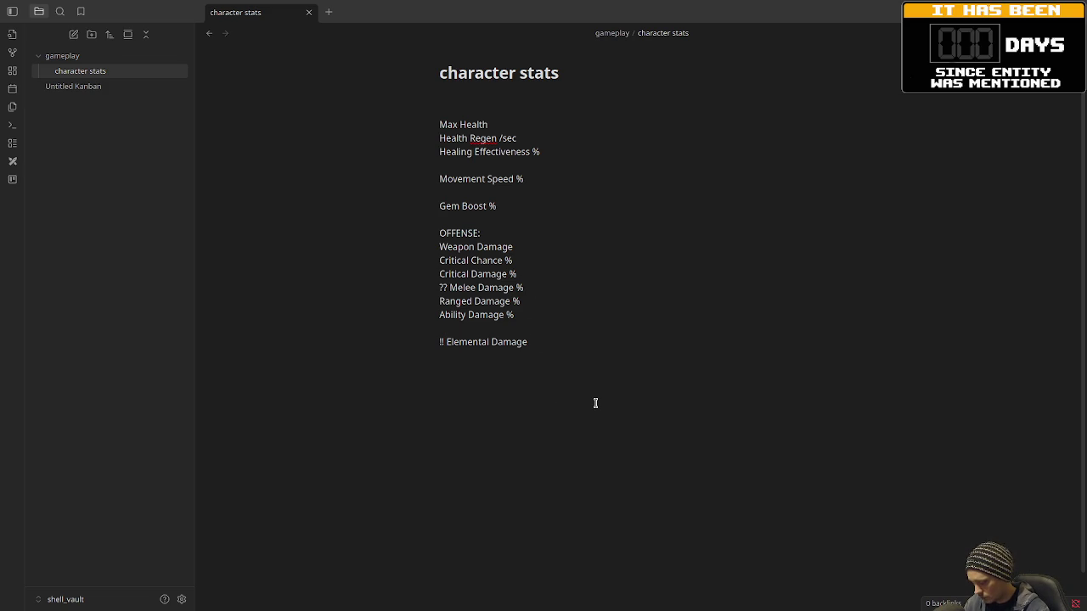
pyautogui.press('Return')
pyautogui.press('Return')
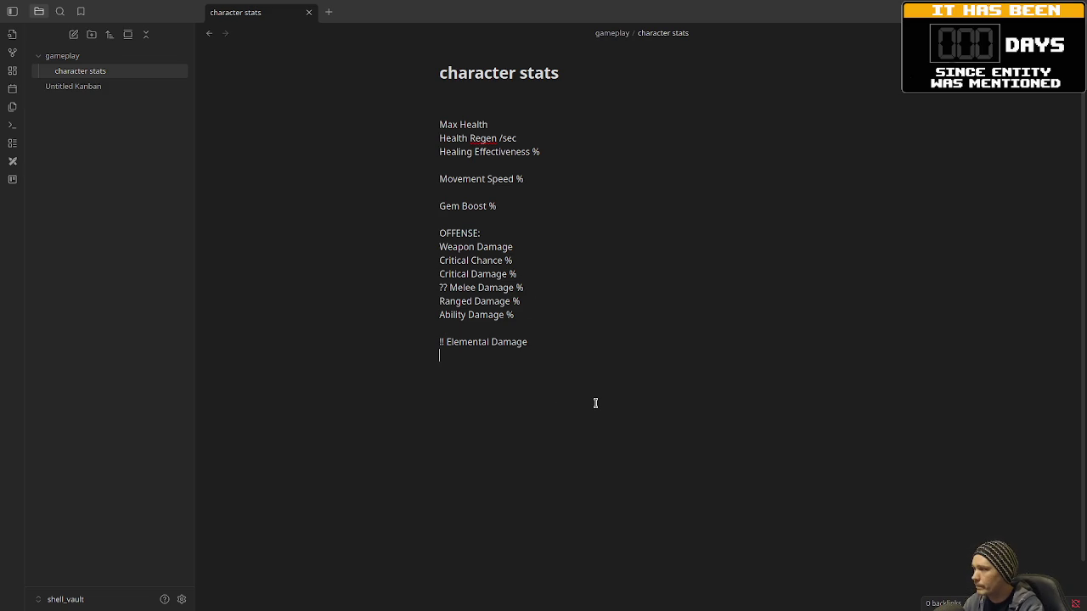
pyautogui.write('DEFENSE:')
pyautogui.press('Return')
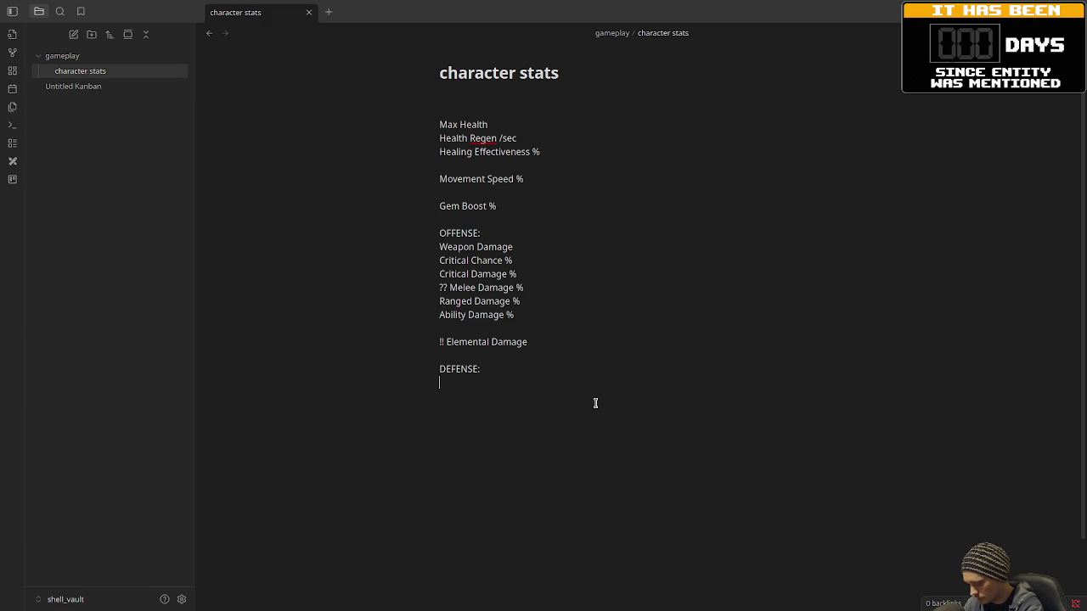
# - List Armor and '!! Resistances' under DEFENSE
pyautogui.write('Armor')
pyautogui.press('Return')
pyautogui.write('Re')
pyautogui.press('BackSpace')
pyautogui.press('BackSpace')
pyautogui.write('!! Resistances')
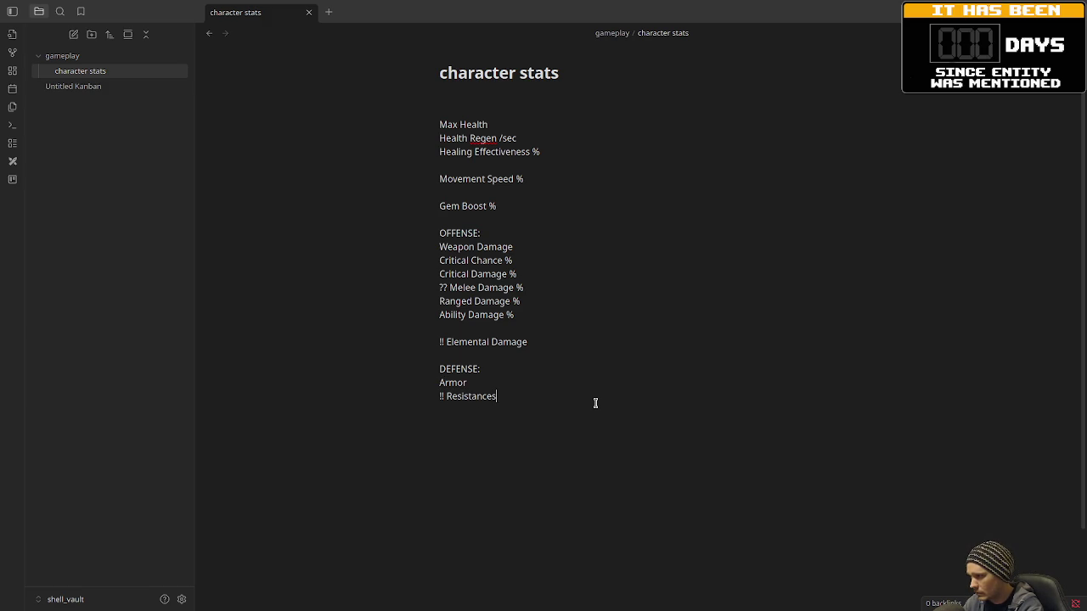
pyautogui.press('Return')
# - Add Melee Damage Reduction % and Ranged Damage Reduction % lines
pyautogui.write('Melee Damage Reduction')
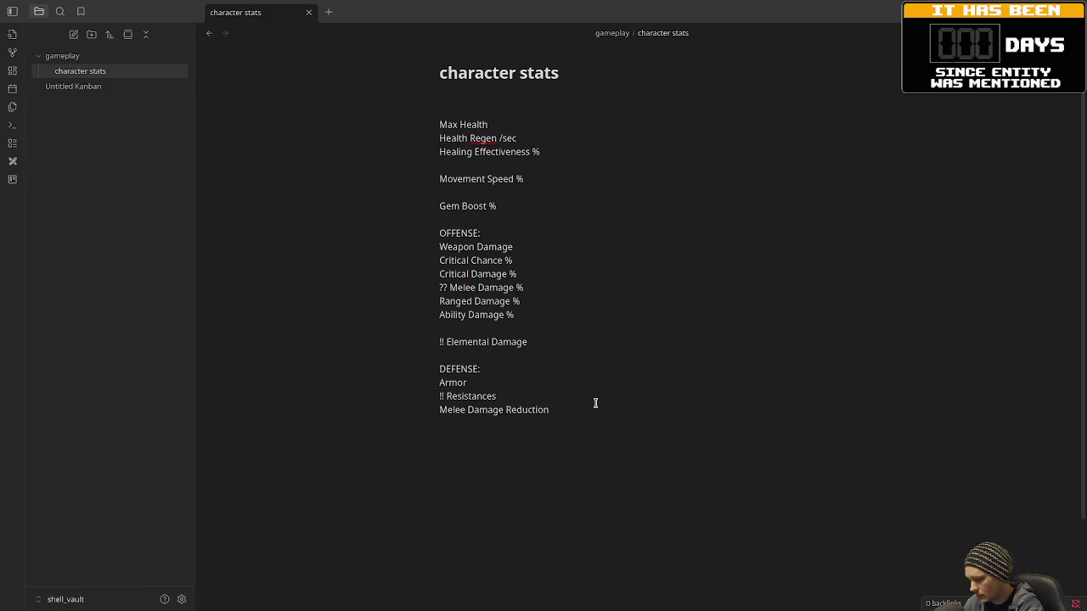
pyautogui.write(' %')
pyautogui.press('Return')
pyautogui.write('Ran')
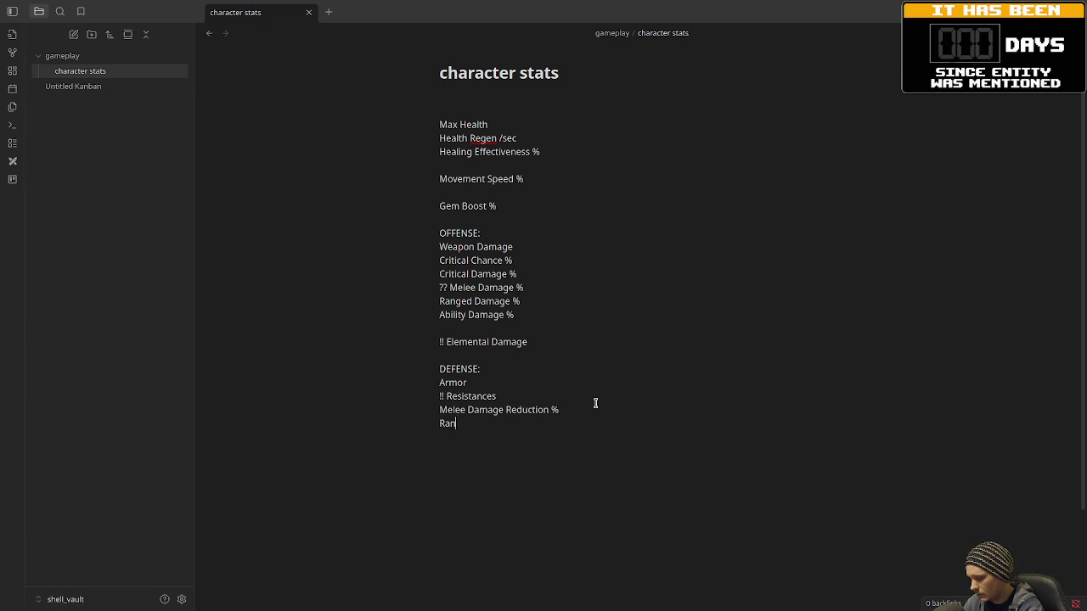
pyautogui.write('ged Damage Reduction %')
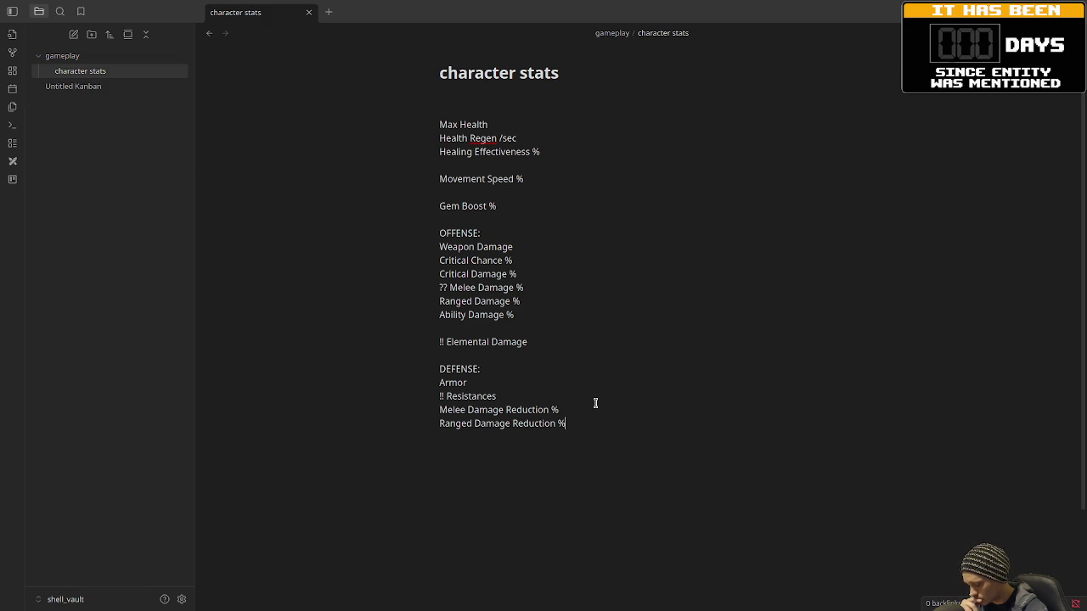
pyautogui.click(532, 344)
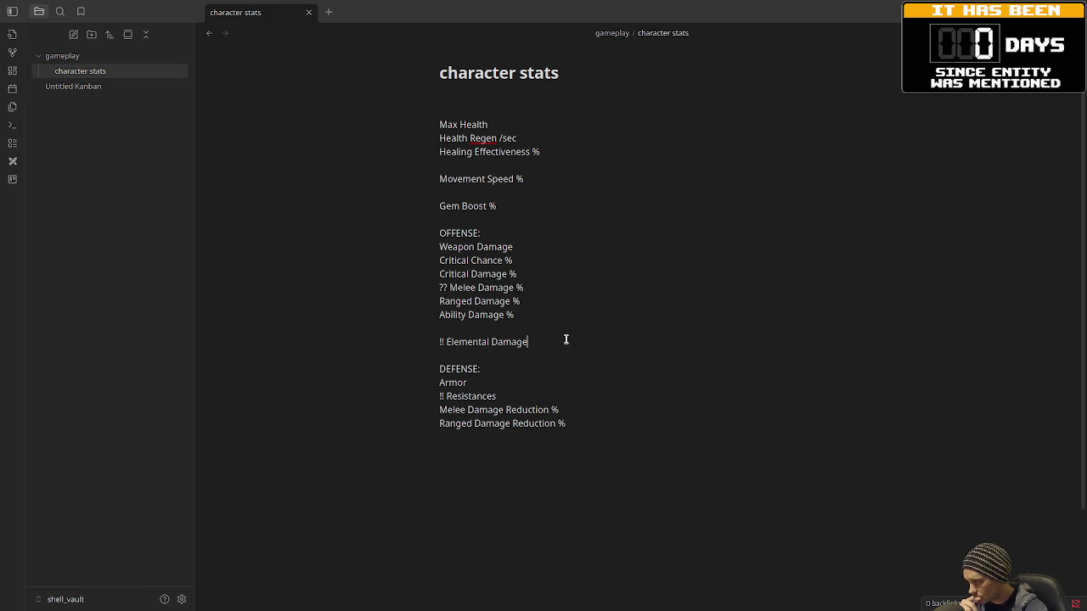
# - Append % to '!! Elemental Damage', then switch to the relic_vault Character note
pyautogui.write(' %')
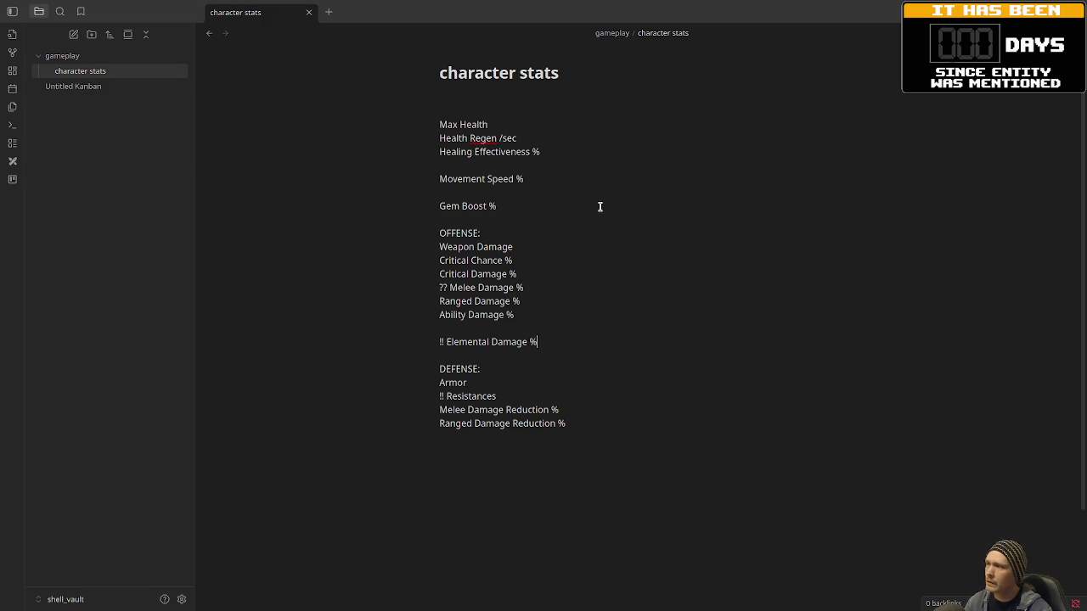
pyautogui.click(501, 125)
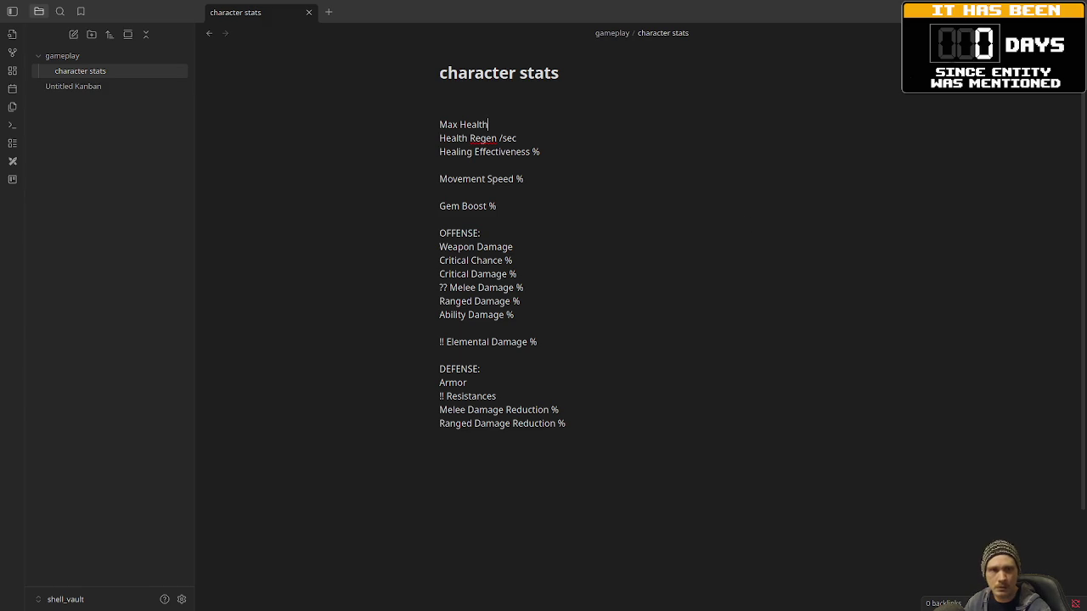
pyautogui.hotkey('alt', 'Tab')
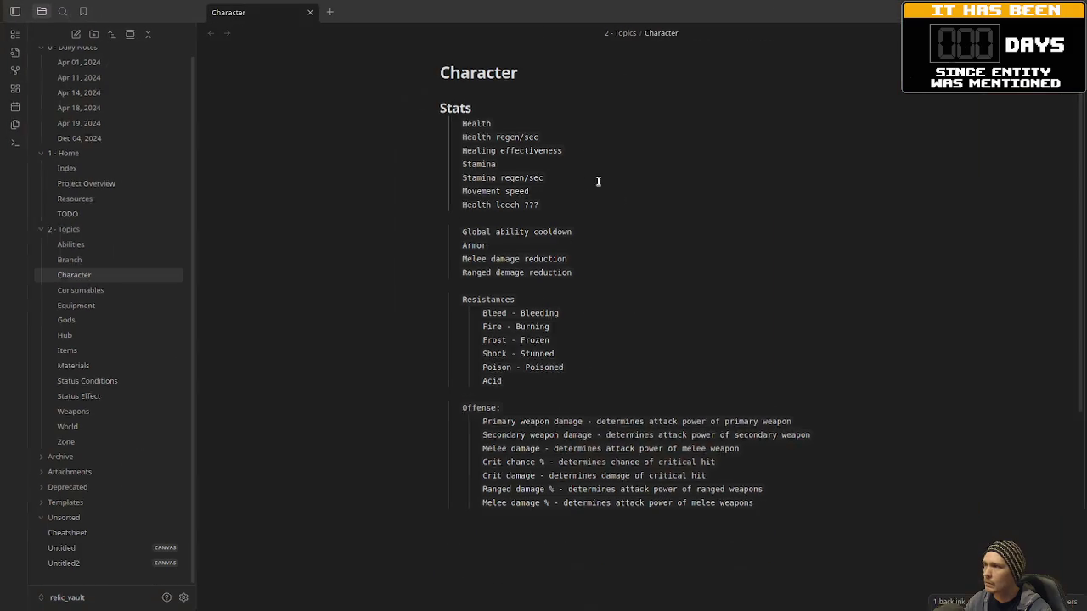
# - Compare the relic_vault Character note's stats beside the new list, then return to Godot
pyautogui.hotkey('alt', 'Tab')
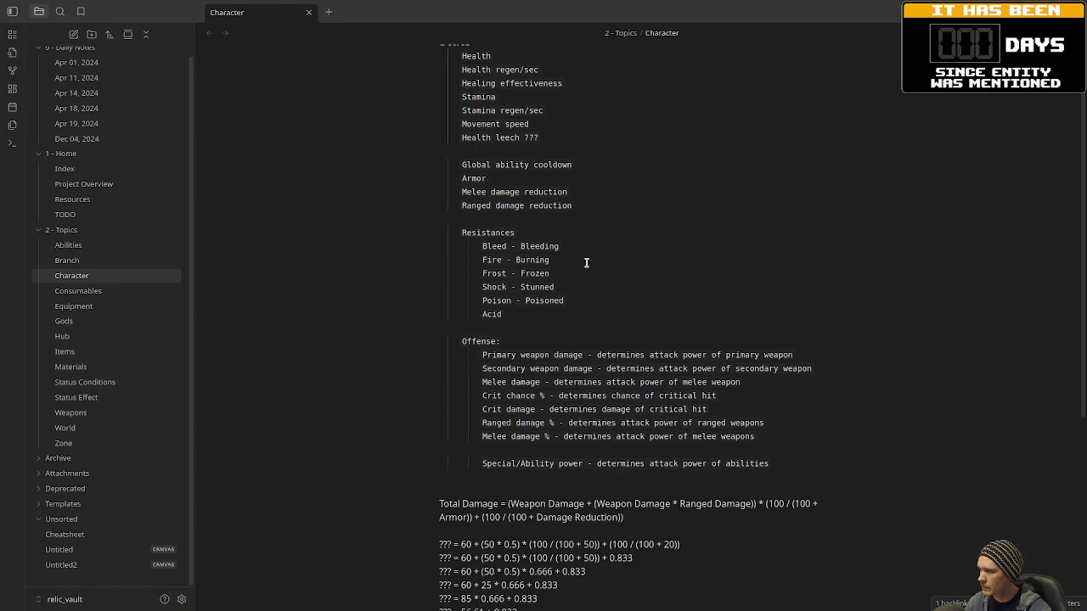
pyautogui.hotkey('alt', 'Tab')
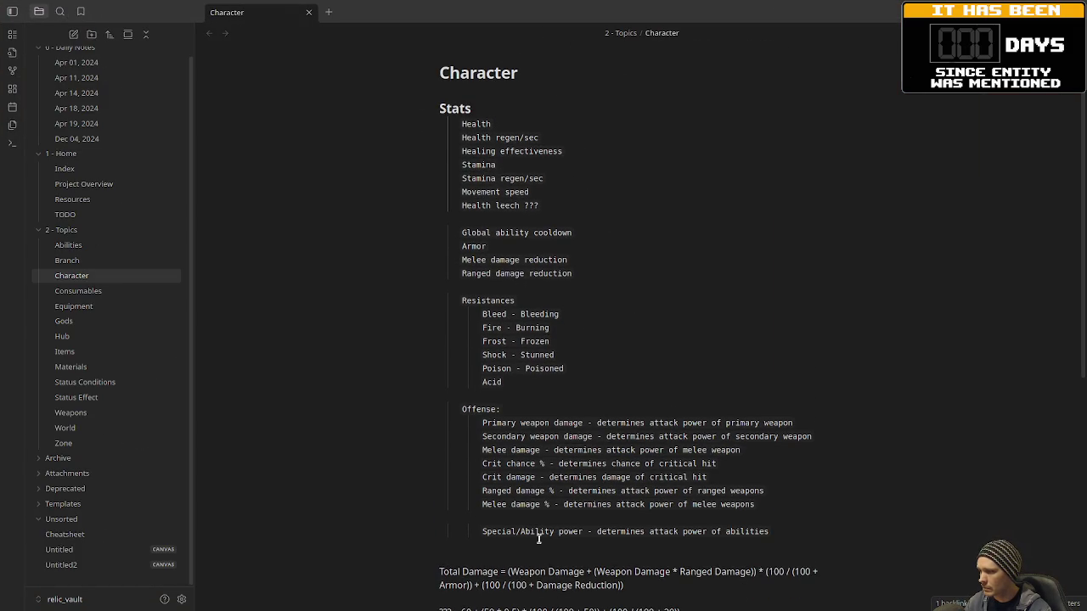
pyautogui.scroll(-3, 553, 533)
pyautogui.scroll(3, 552, 535)
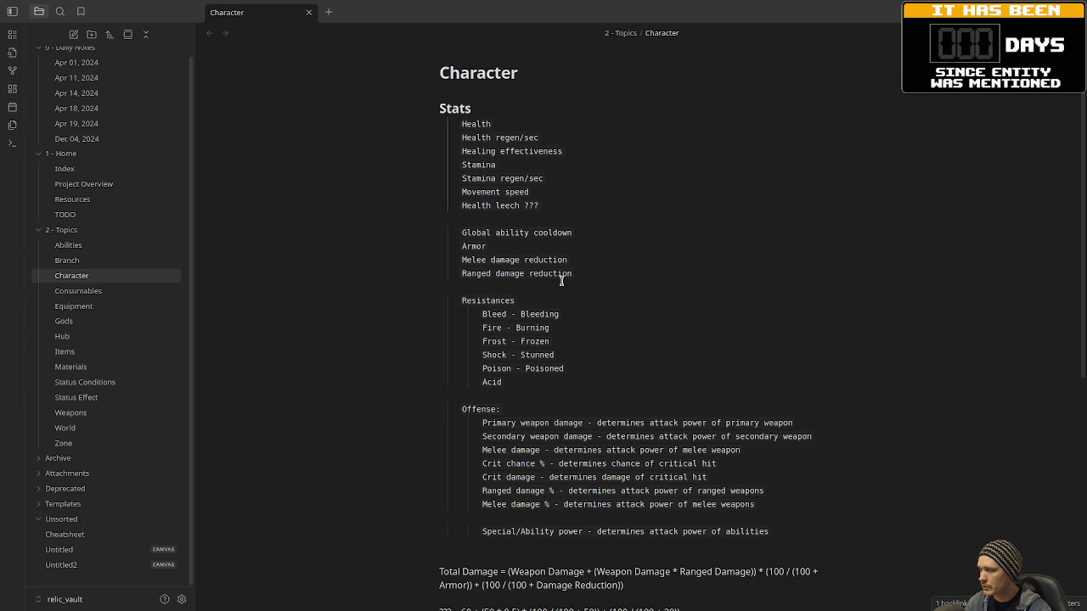
pyautogui.moveTo(535, 17)
pyautogui.mouseDown()
pyautogui.moveTo(824, 88)
pyautogui.moveTo(861, 71)
pyautogui.moveTo(888, 34)
pyautogui.mouseUp()
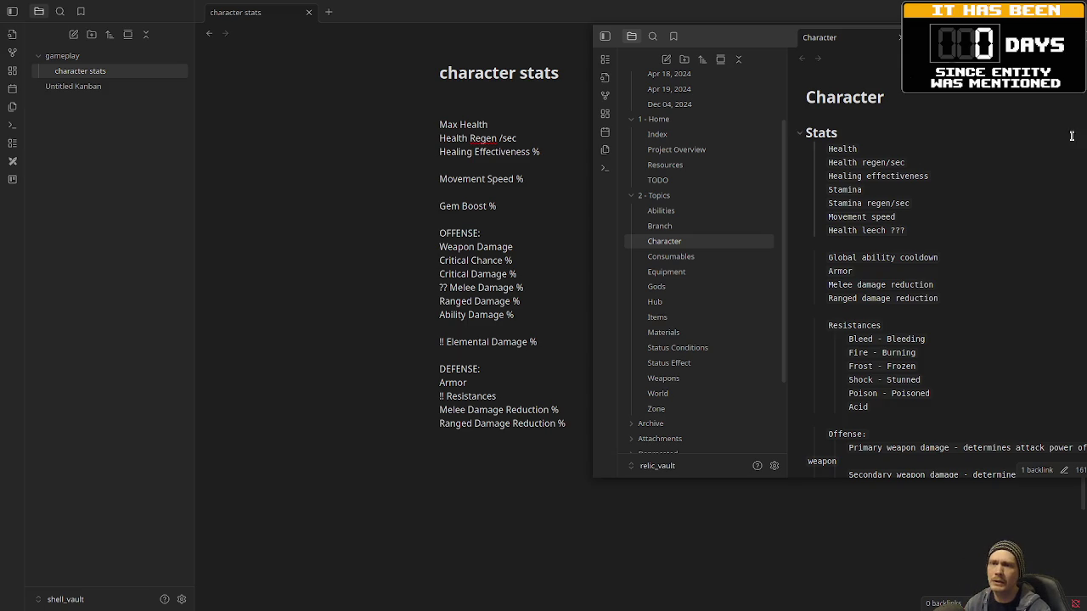
pyautogui.click(563, 266)
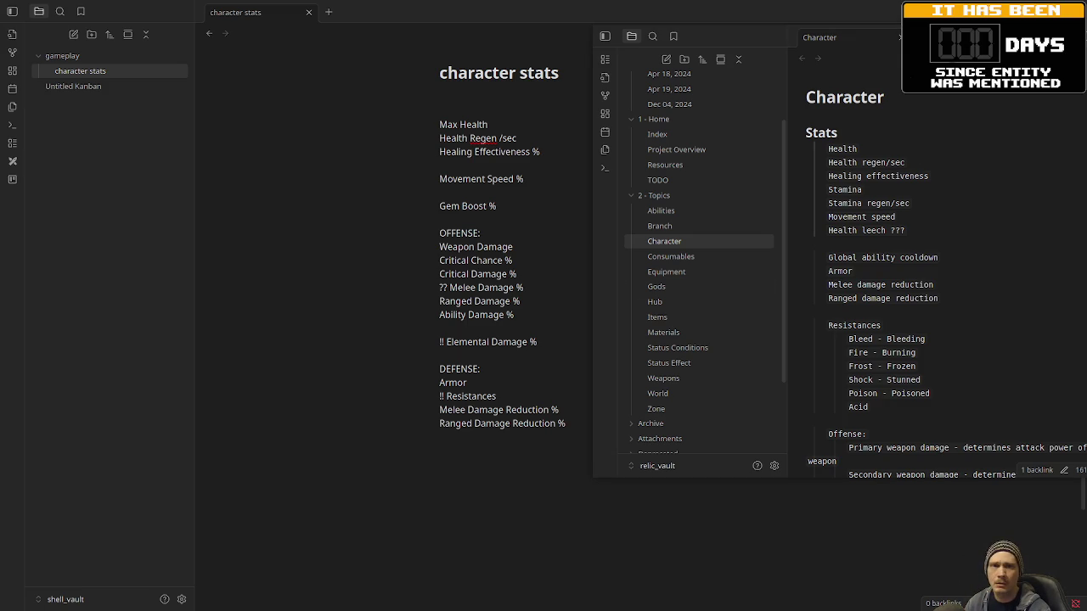
pyautogui.hotkey('alt', 'Tab')
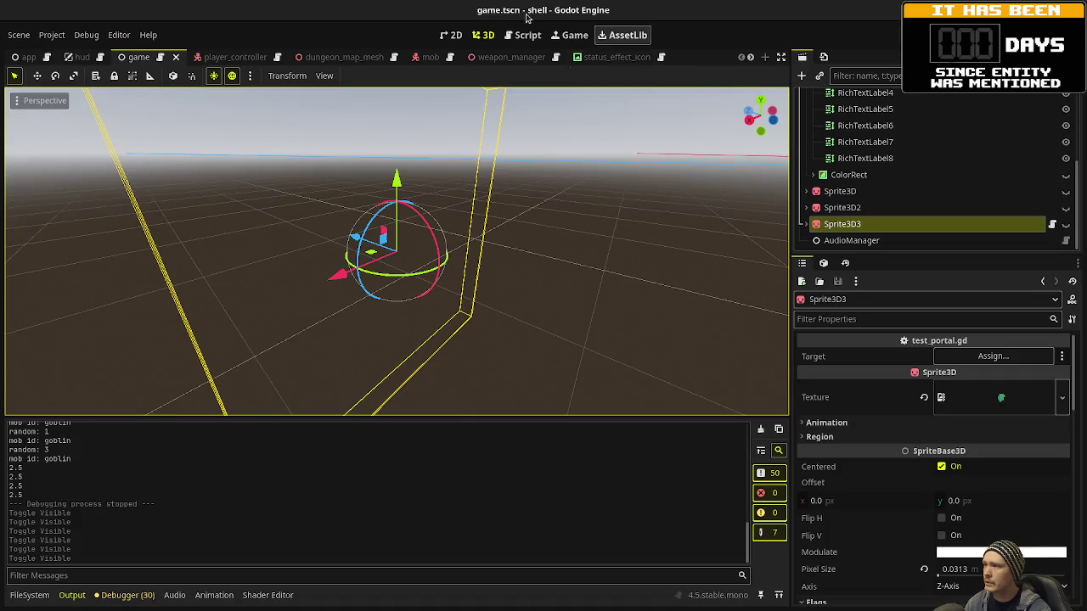
# - Open player_controller.gd in Godot's script editor and review its stat comment block
pyautogui.click(539, 39)
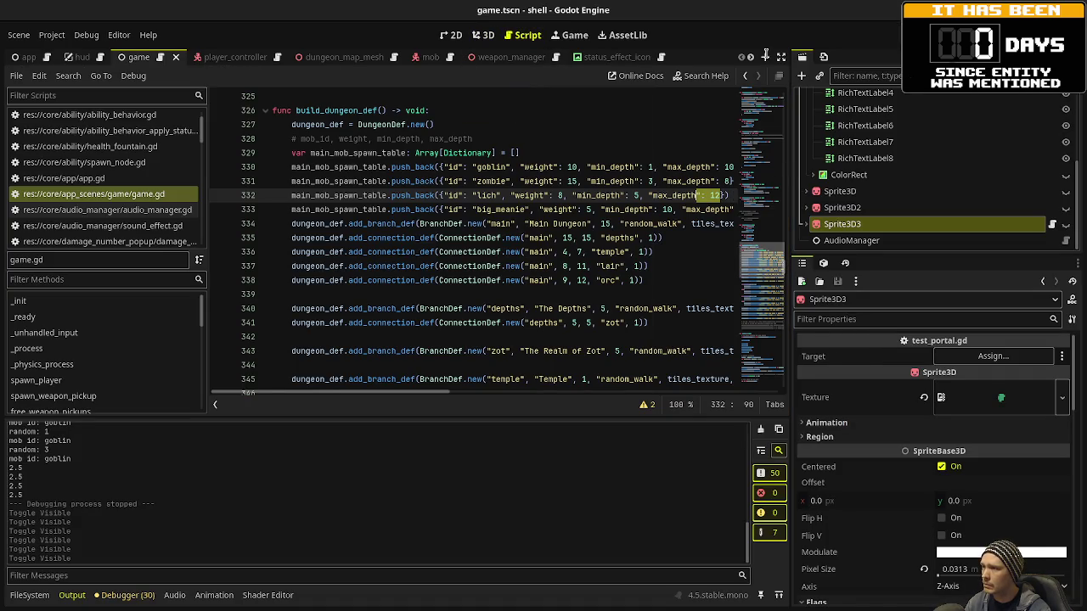
pyautogui.moveTo(777, 272); pyautogui.dragTo(773, 89)
pyautogui.scroll(-5, 482, 226)
pyautogui.scroll(3, 483, 226)
pyautogui.scroll(2, 482, 226)
pyautogui.scroll(-2, 122, 181)
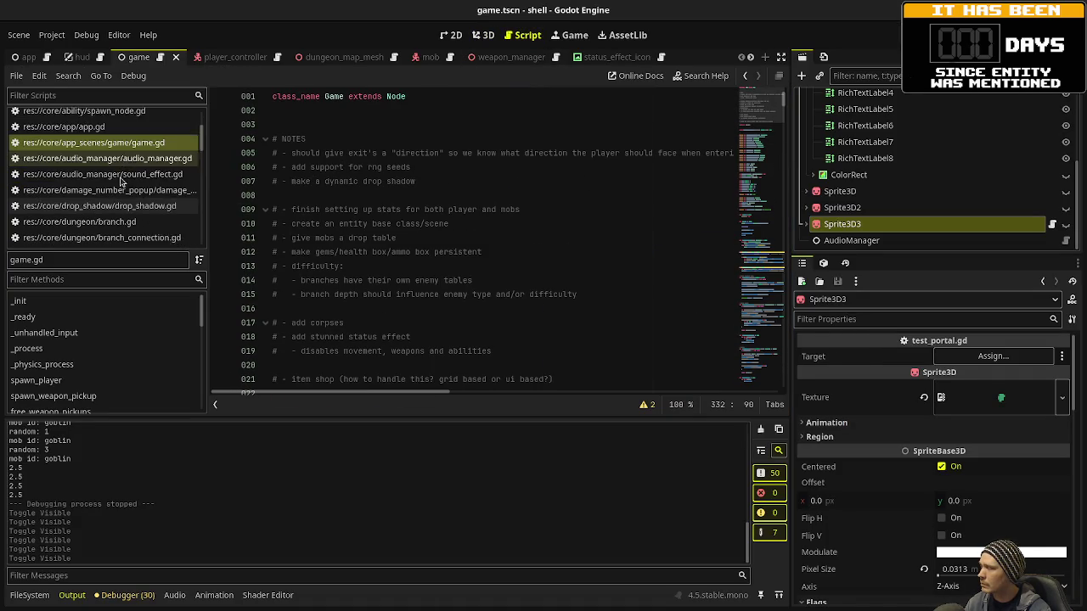
pyautogui.scroll(-8, 121, 180)
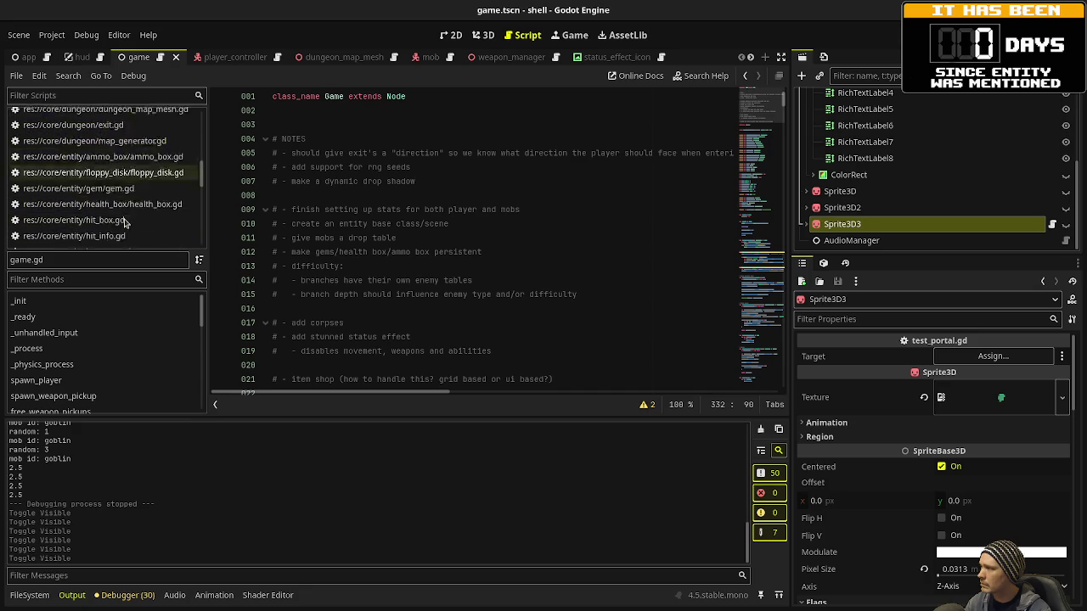
pyautogui.scroll(-5, 124, 222)
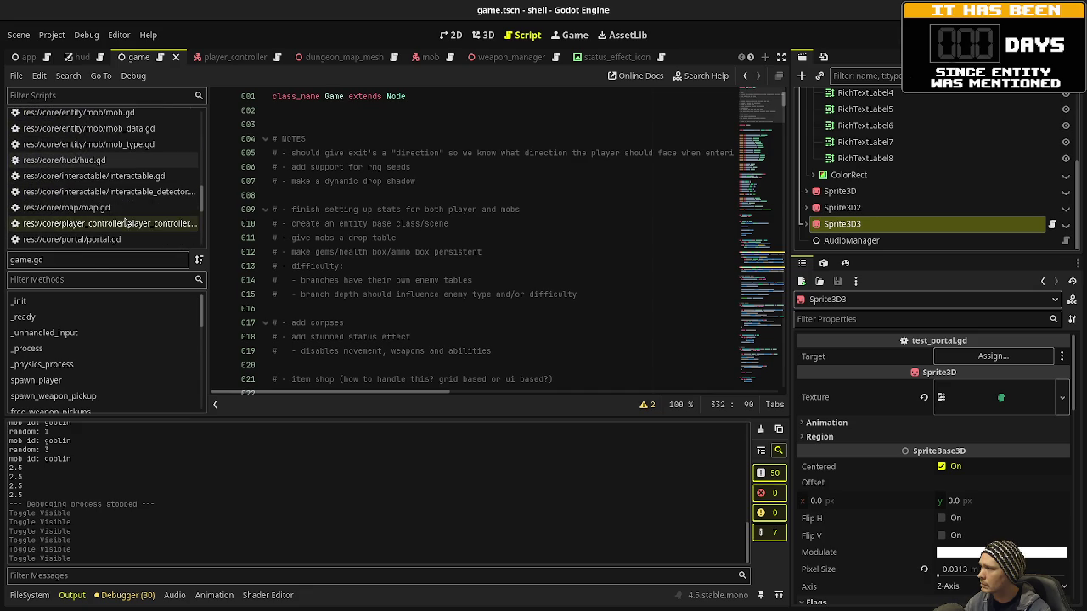
pyautogui.click(125, 222)
pyautogui.click(440, 224)
pyautogui.scroll(-1, 390, 216)
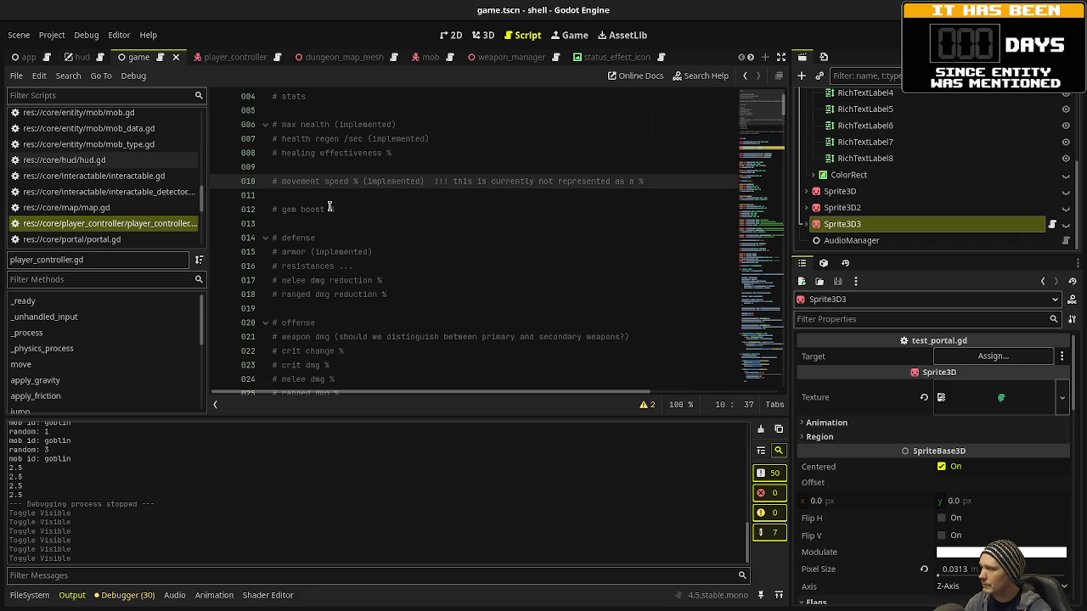
# - Change line 12's comment to '# gem boost %', then bring back the Obsidian Character note
pyautogui.click(282, 210)
pyautogui.doubleClick(286, 209)
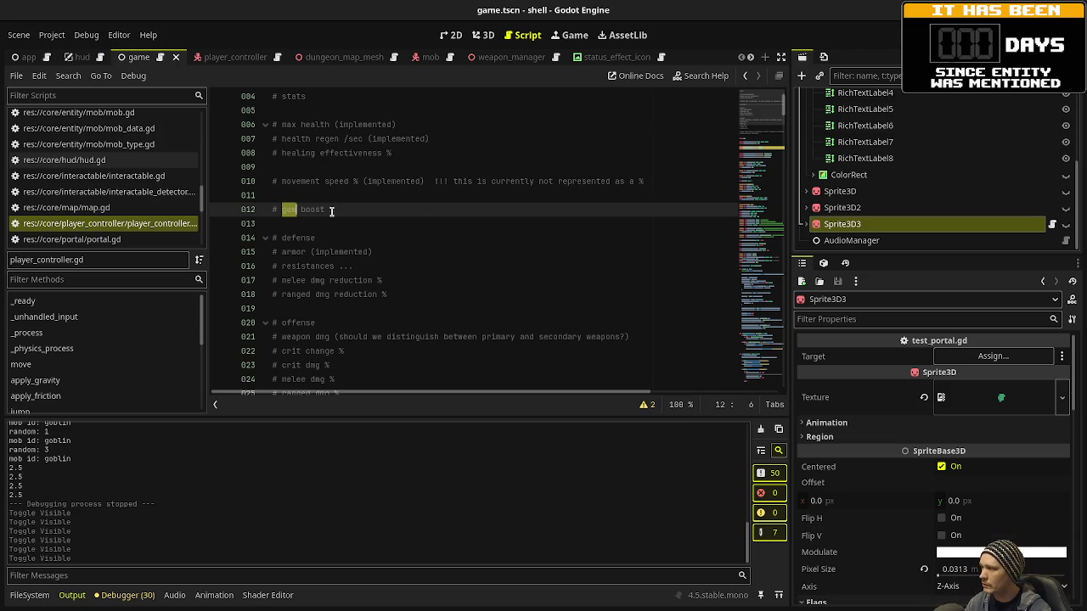
pyautogui.write('%')
pyautogui.press('Down')
pyautogui.click(316, 211)
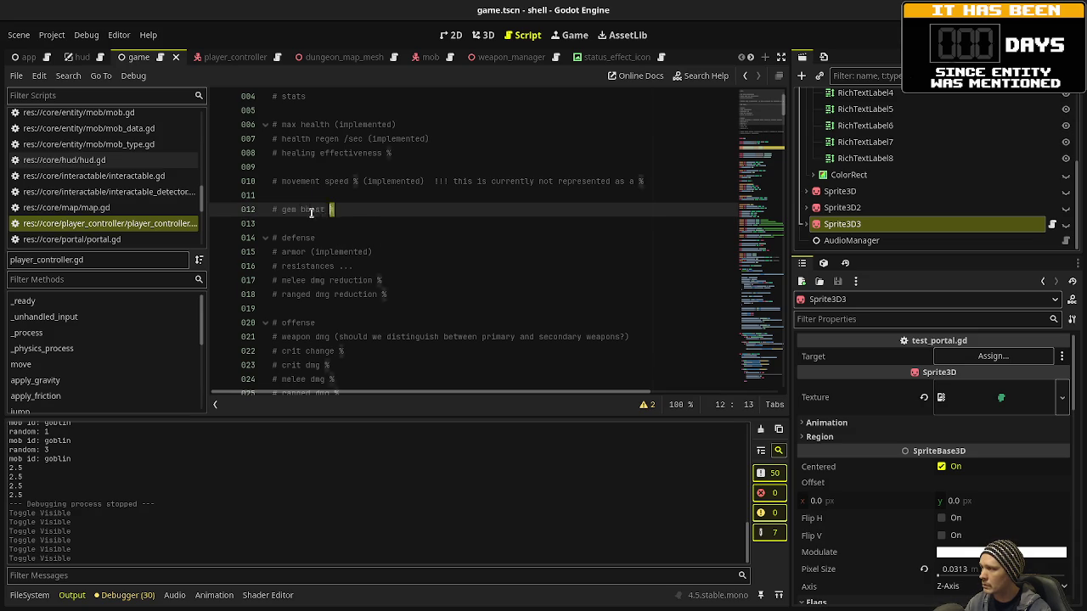
pyautogui.click(355, 251)
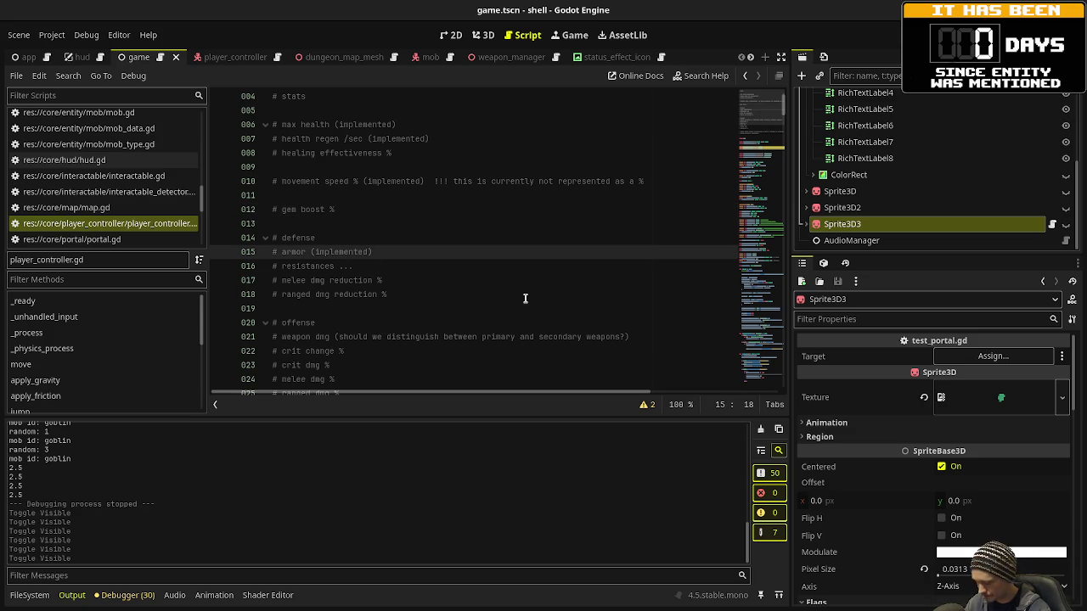
pyautogui.scroll(-1, 523, 280)
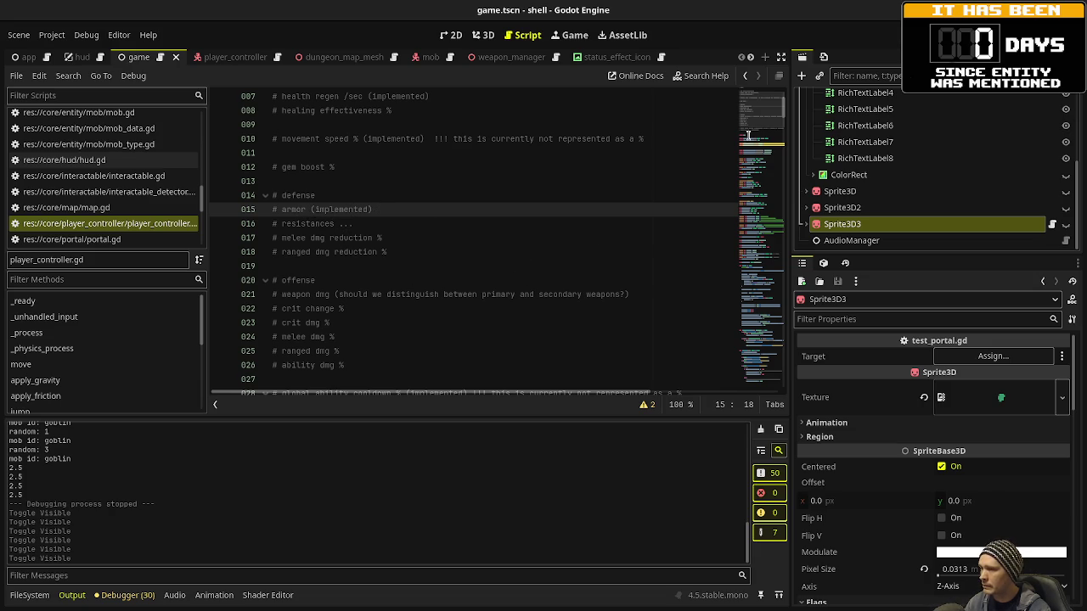
pyautogui.hotkey('alt', 'Tab')
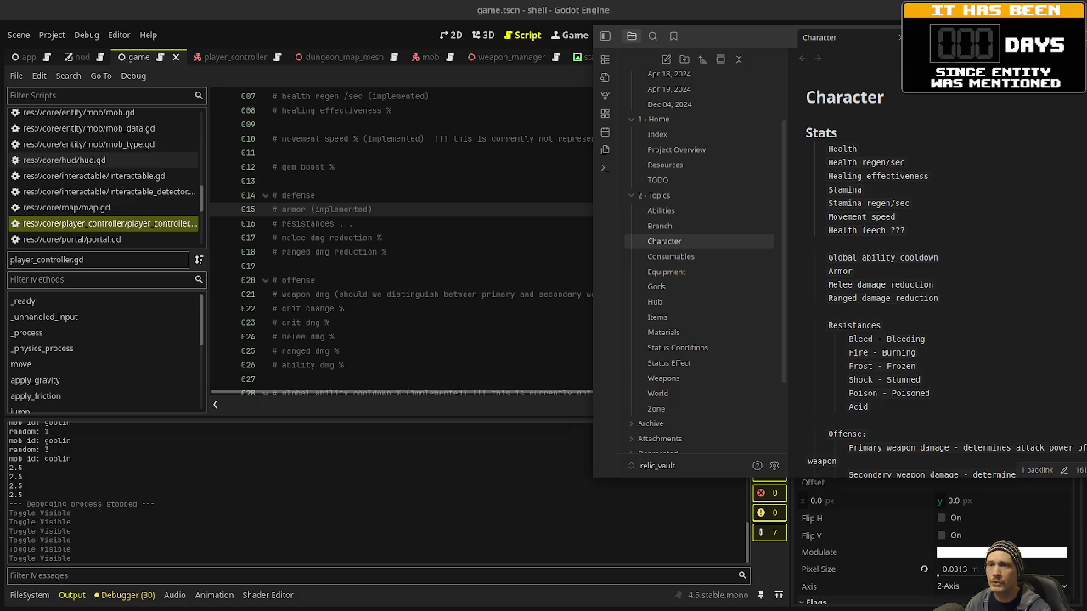
# - Maximize the relic_vault Character note and select its Total Damage formula for reference
pyautogui.hotkey('alt', '`')
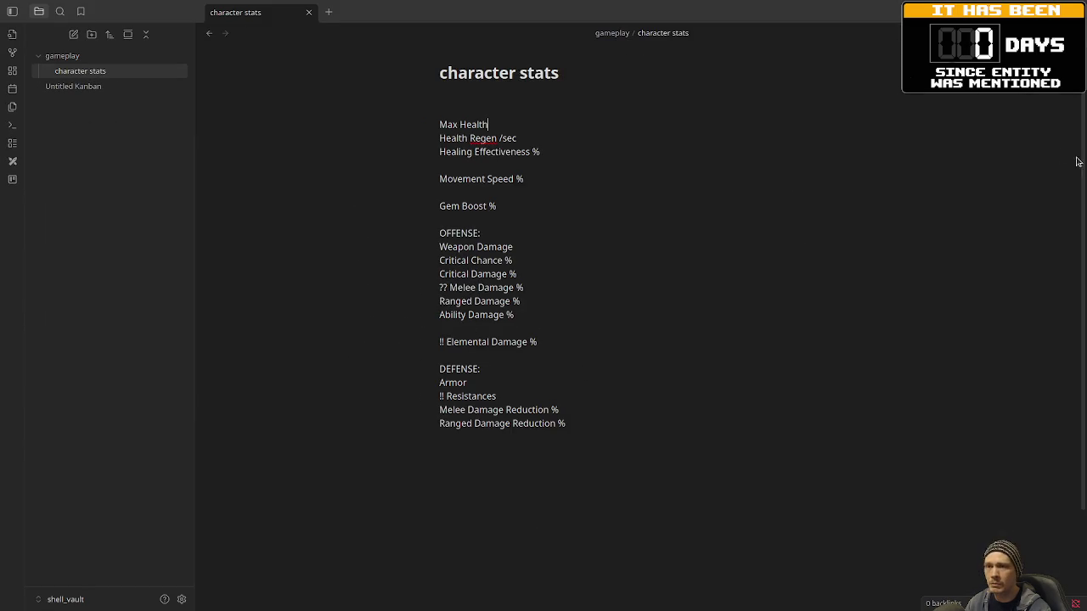
pyautogui.press('super')
pyautogui.click(847, 366)
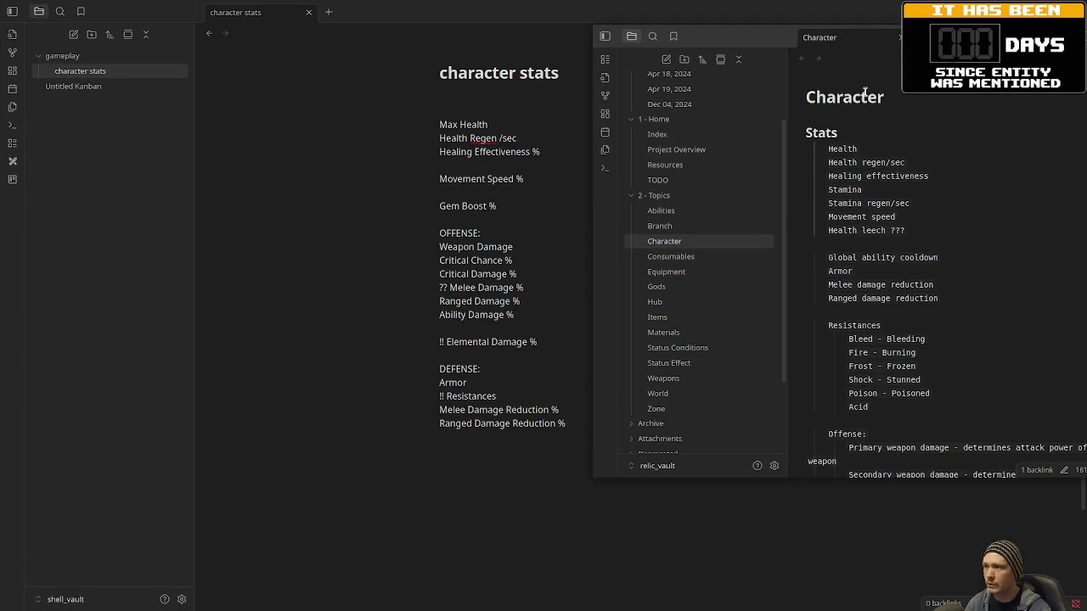
pyautogui.press('super+Up')
pyautogui.scroll(-5, 496, 380)
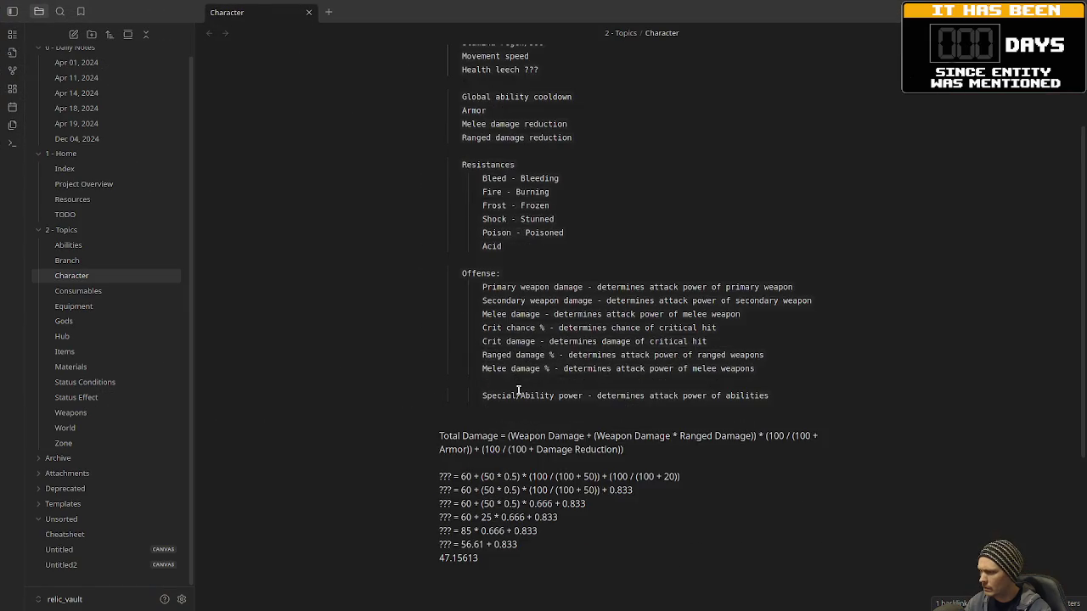
pyautogui.moveTo(509, 368)
pyautogui.mouseDown()
pyautogui.moveTo(820, 368)
pyautogui.moveTo(691, 383)
pyautogui.mouseUp()
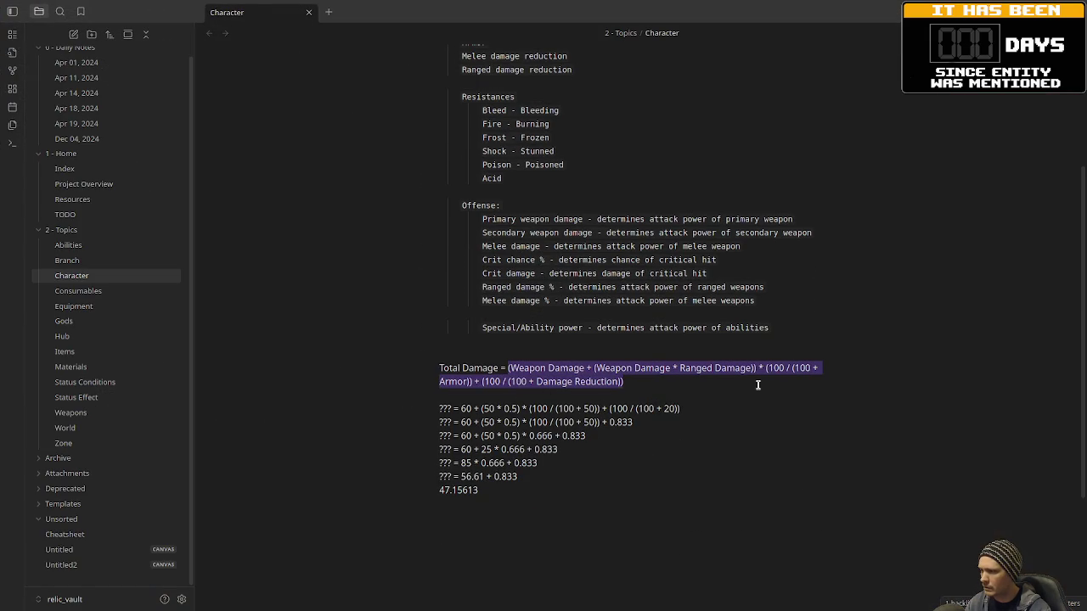
pyautogui.click(652, 406)
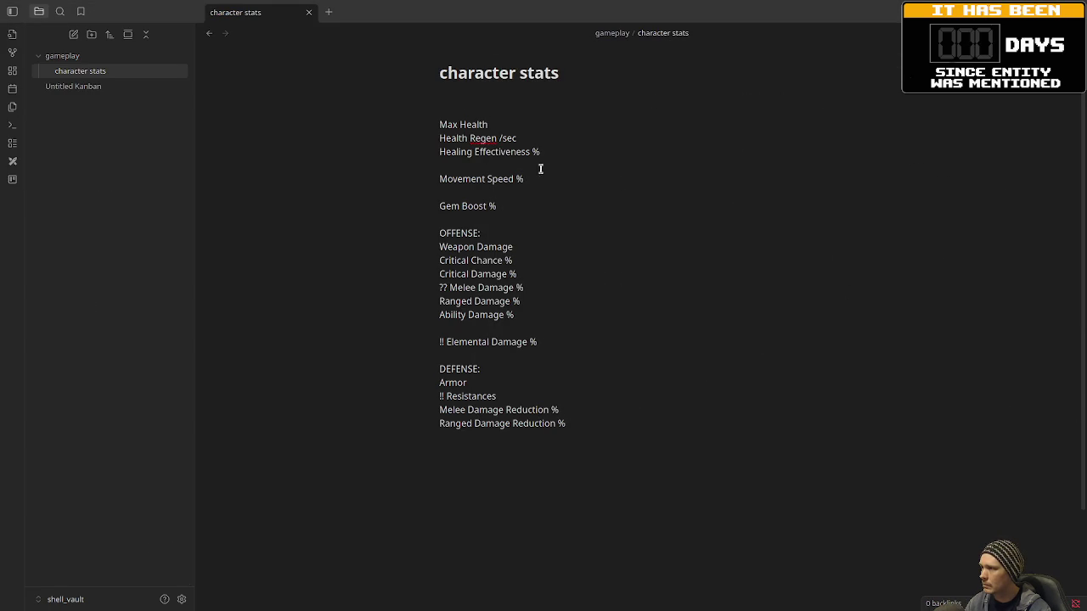
# - Extend the Armor line to 'Armor (0-100)', then switch to the Godot script editor
pyautogui.click(503, 379)
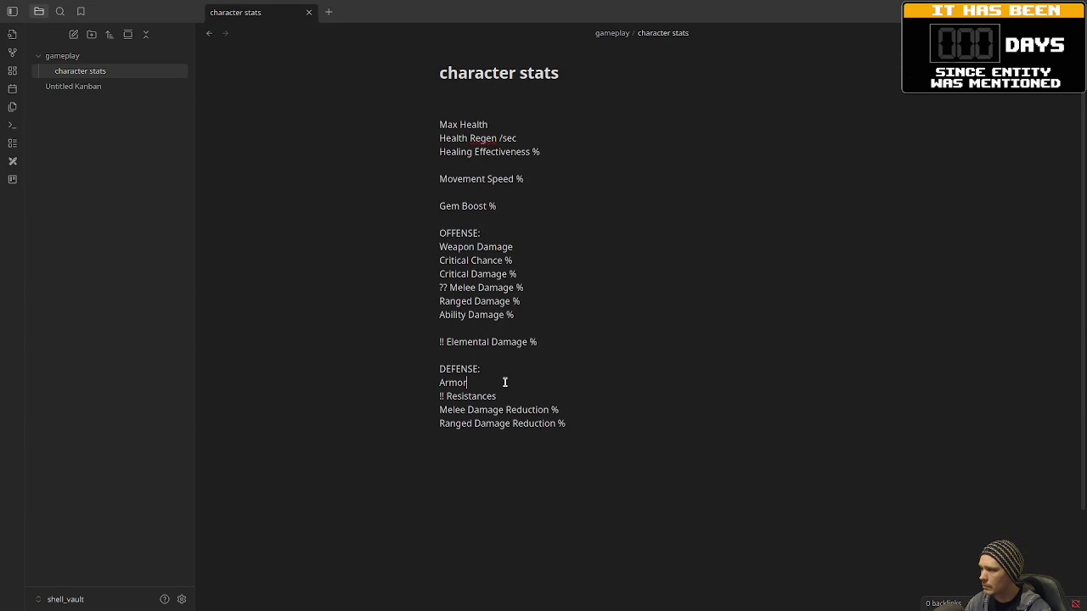
pyautogui.write(' (0')
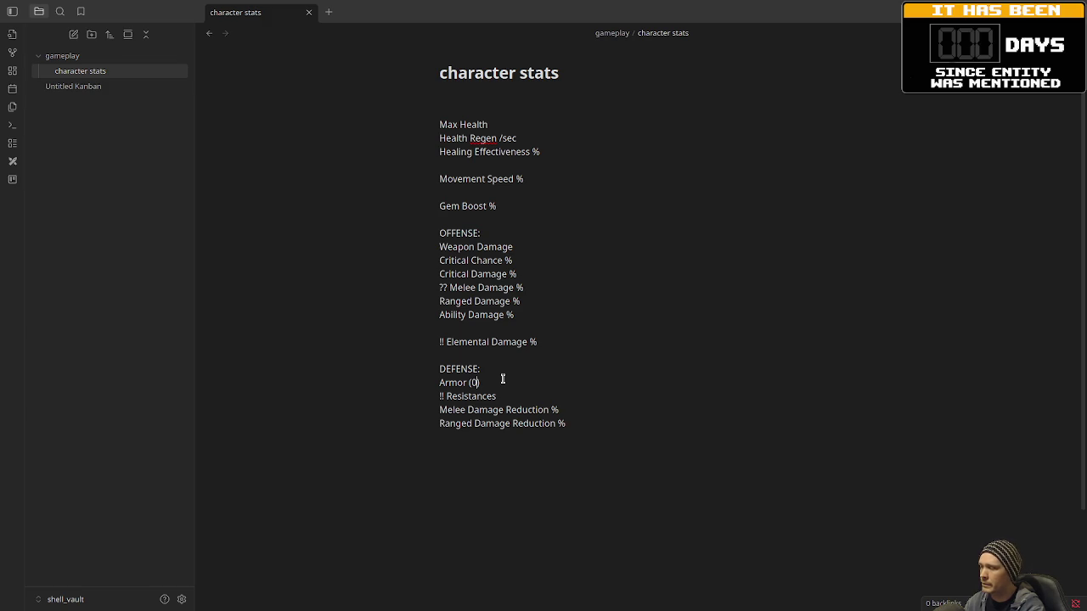
pyautogui.write('100')
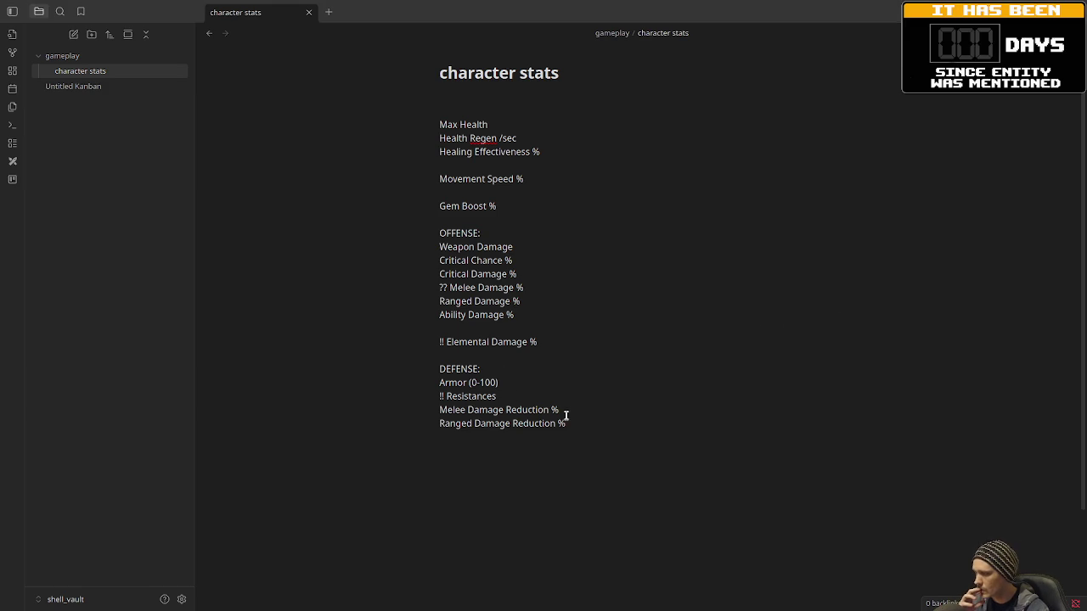
pyautogui.click(509, 382)
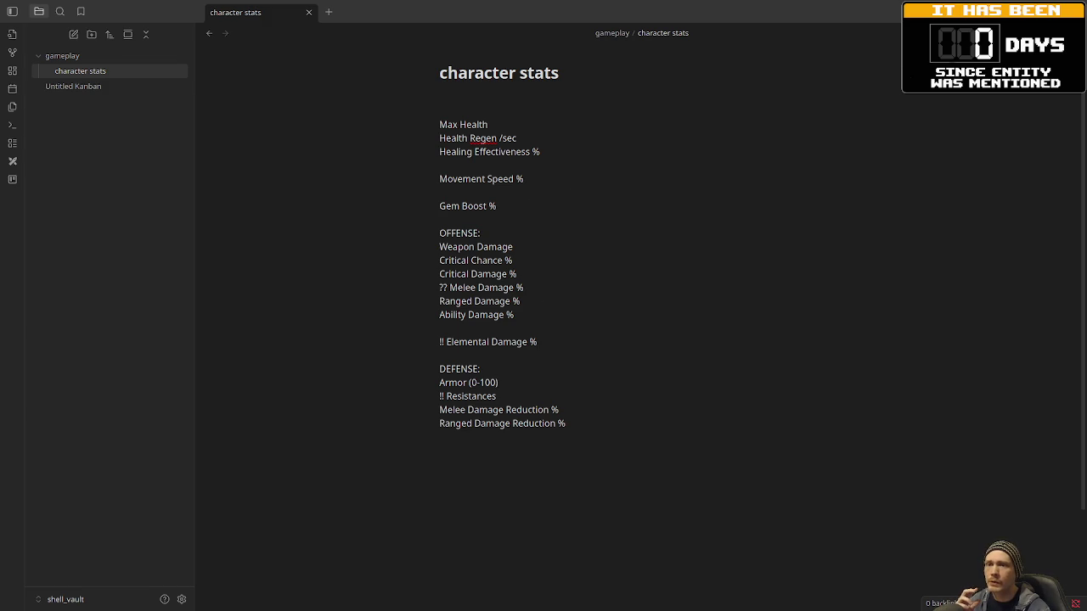
pyautogui.hotkey('alt', 'Tab')
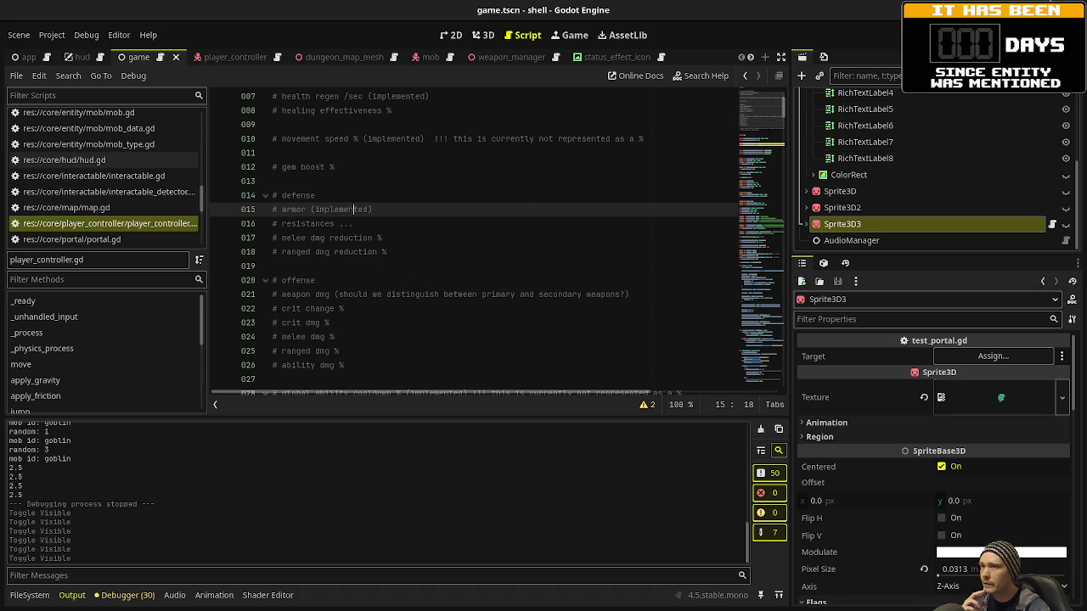
# - Add Frost, Fire and Electric as indented sub-items beneath !! Resistances in the DEFENSE section
pyautogui.hotkey('alt', 'Tab')
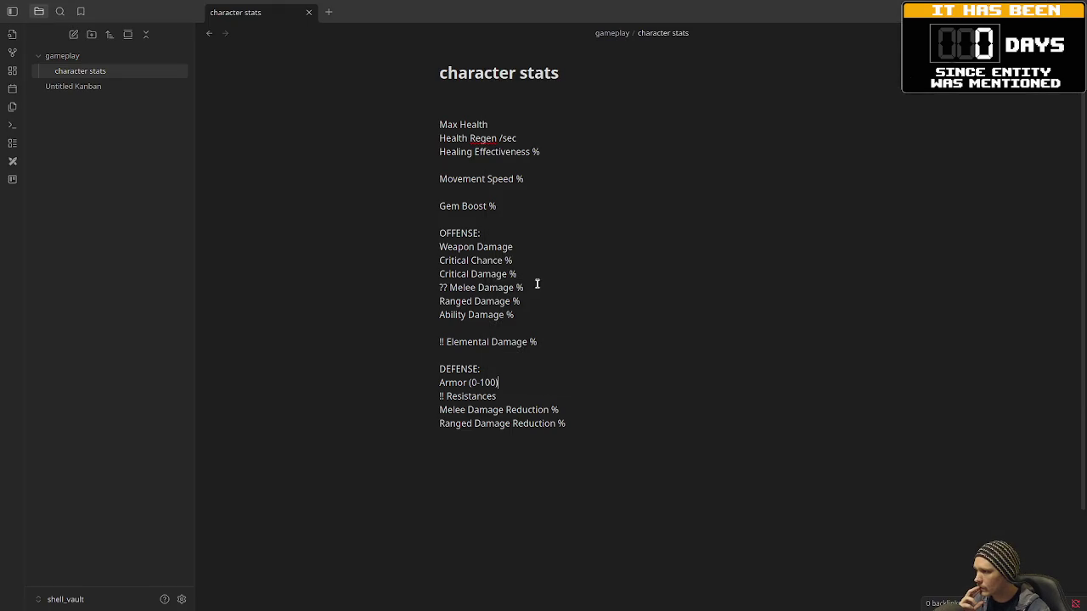
pyautogui.click(512, 398)
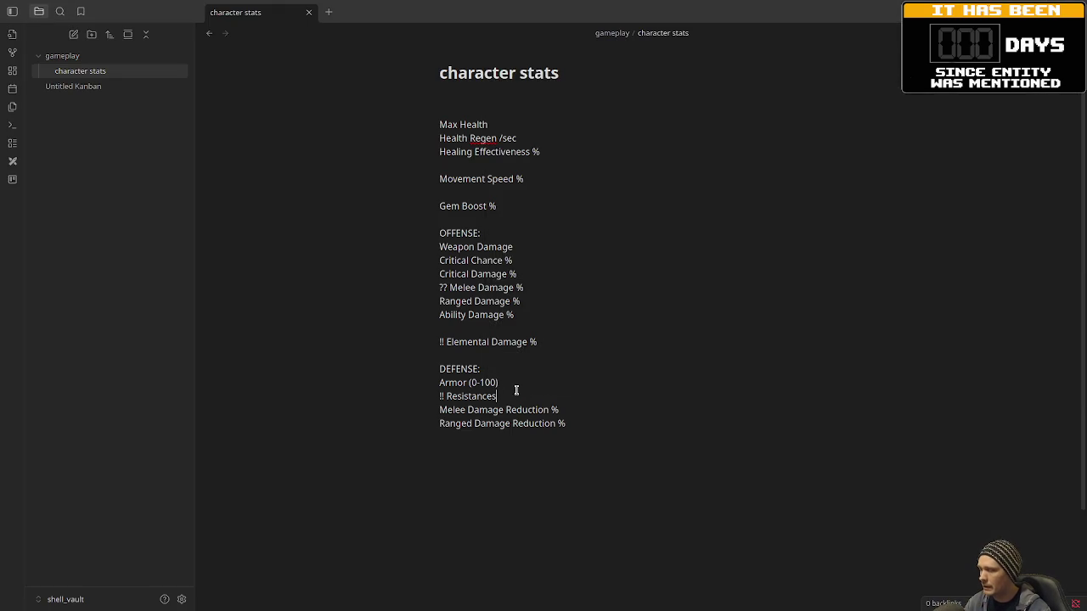
pyautogui.press('Return')
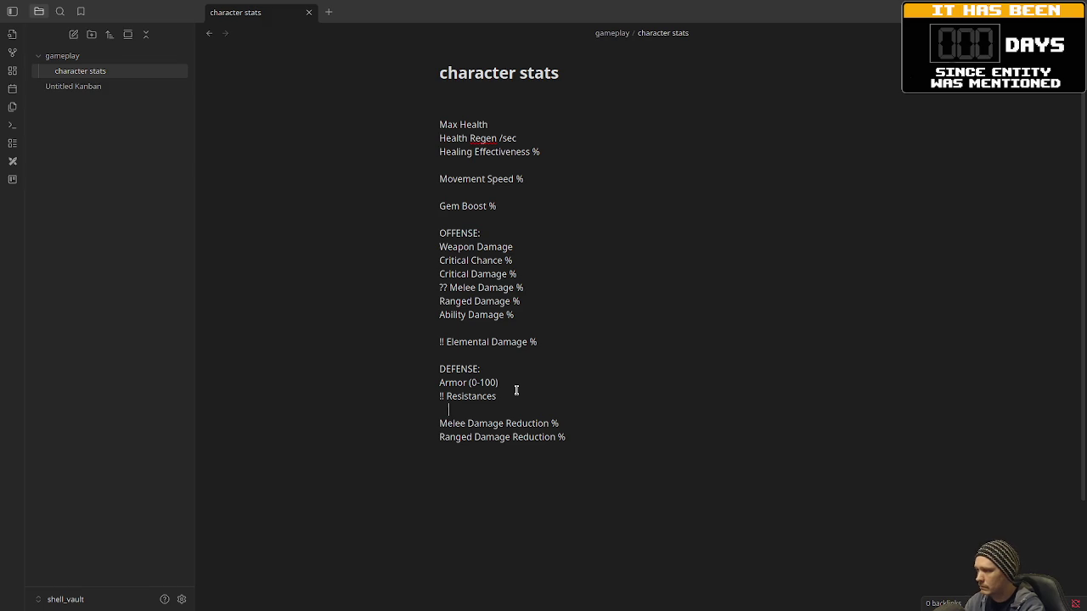
pyautogui.press('Up')
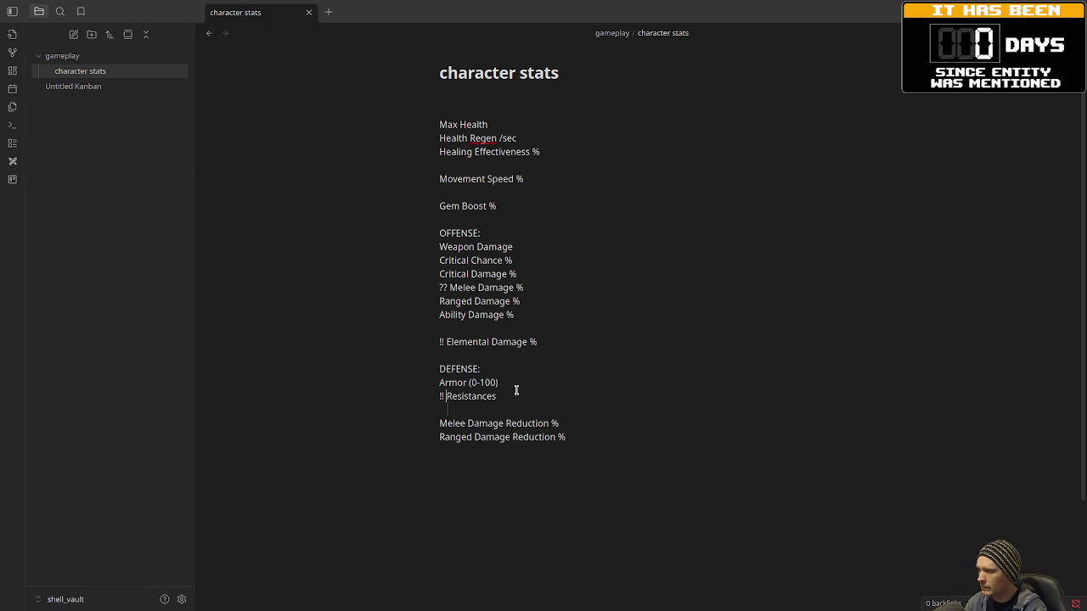
pyautogui.press('Down')
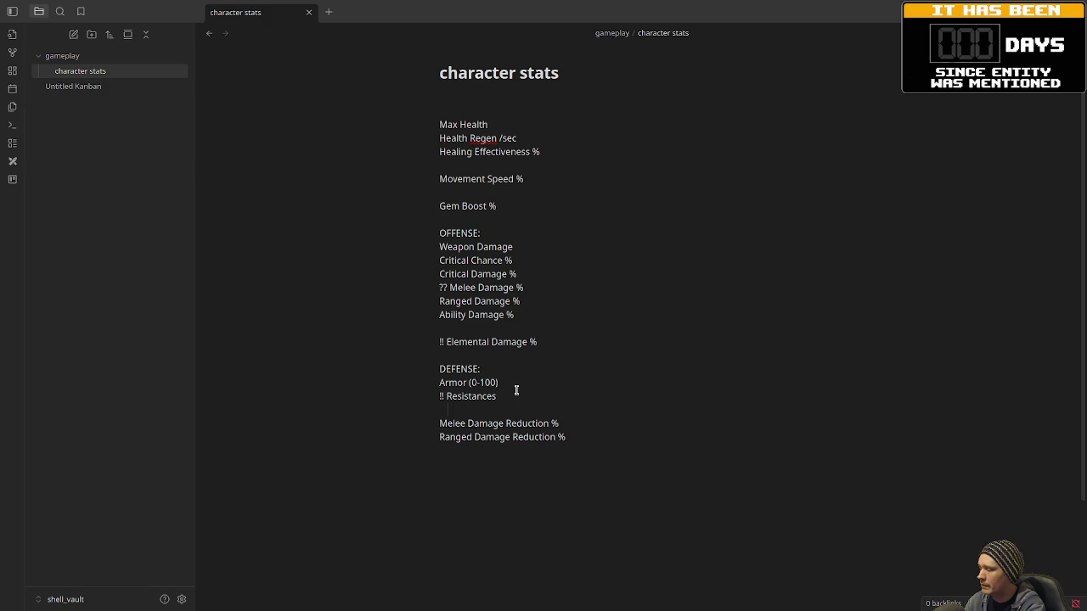
pyautogui.press('Tab')
pyautogui.write('Frost')
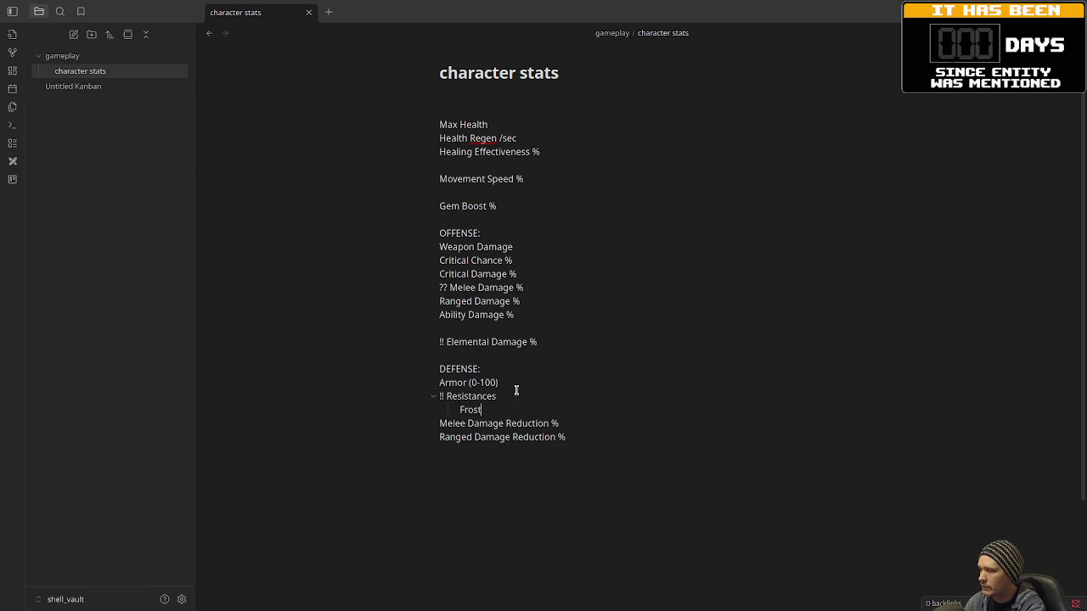
pyautogui.press('Return')
pyautogui.write('Fire')
pyautogui.press('Return')
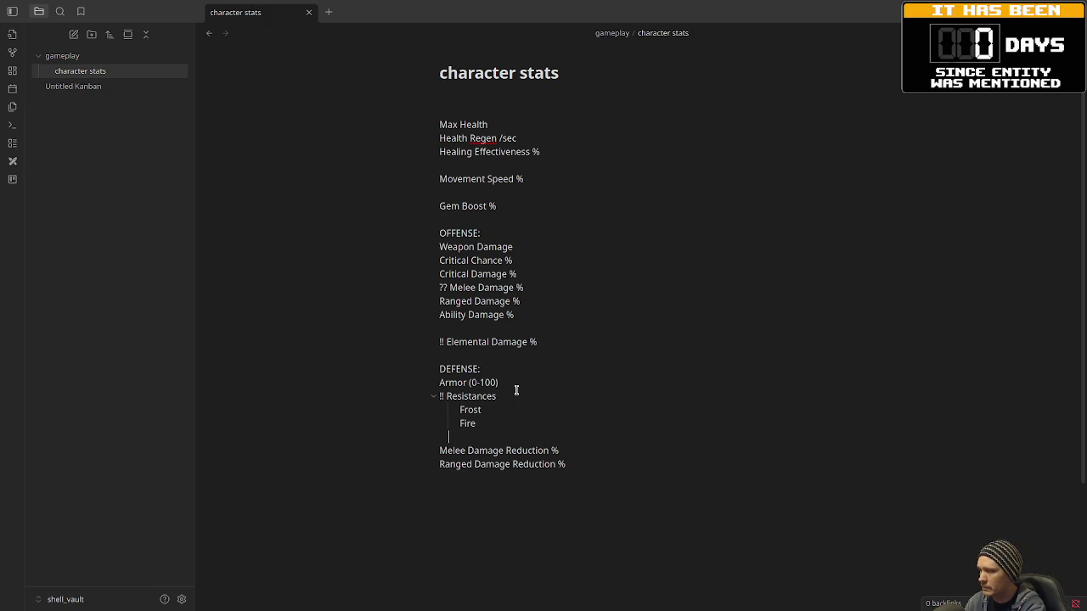
pyautogui.write('Electric')
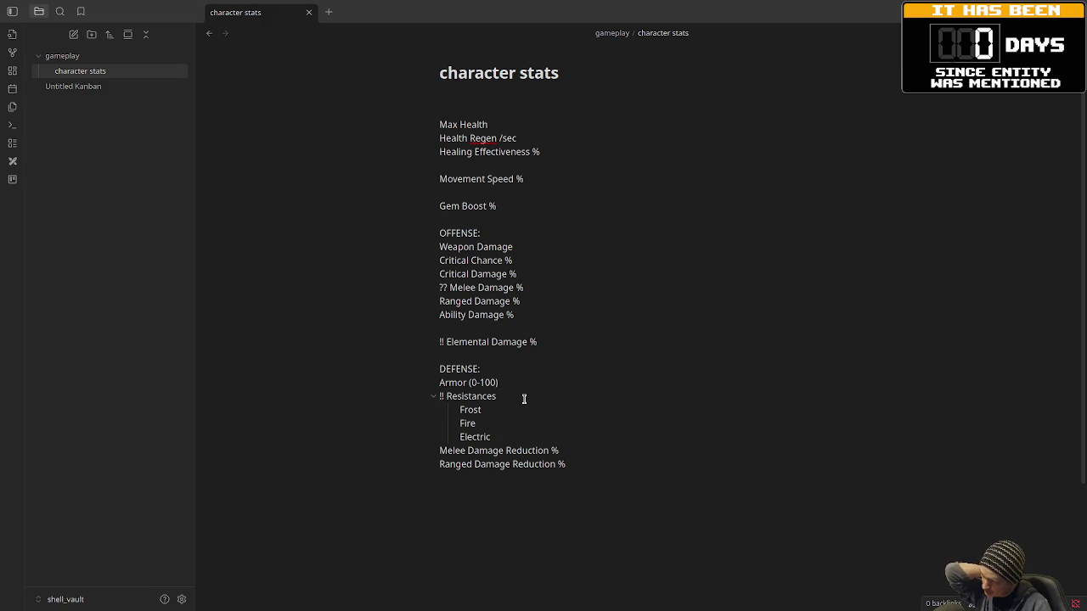
pyautogui.click(541, 343)
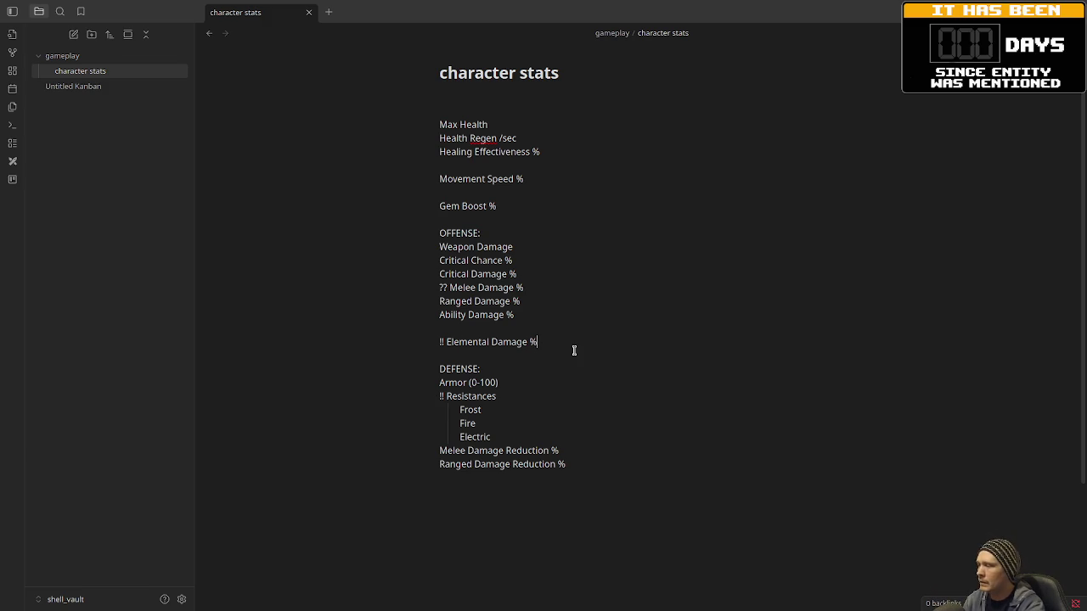
pyautogui.press('Return')
pyautogui.press('Tab')
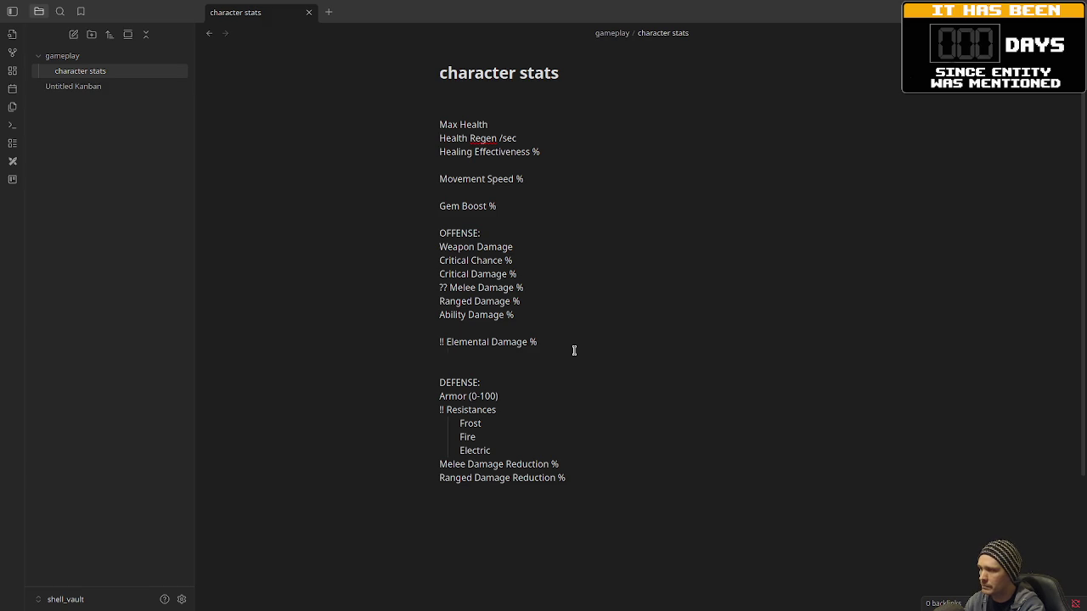
pyautogui.press('BackSpace')
pyautogui.press('BackSpace')
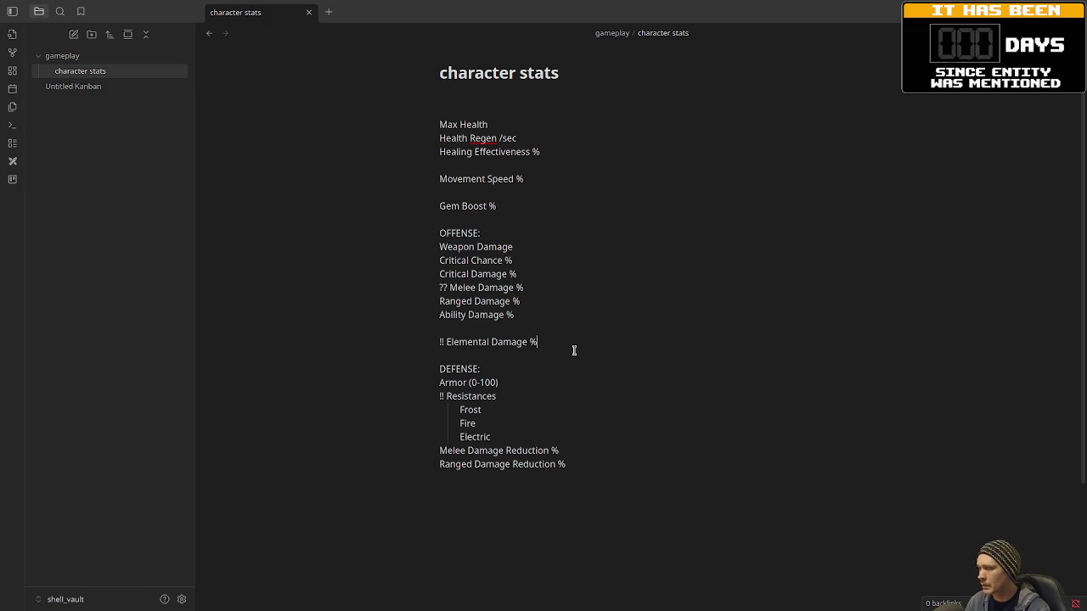
pyautogui.moveTo(543, 342); pyautogui.dragTo(450, 344)
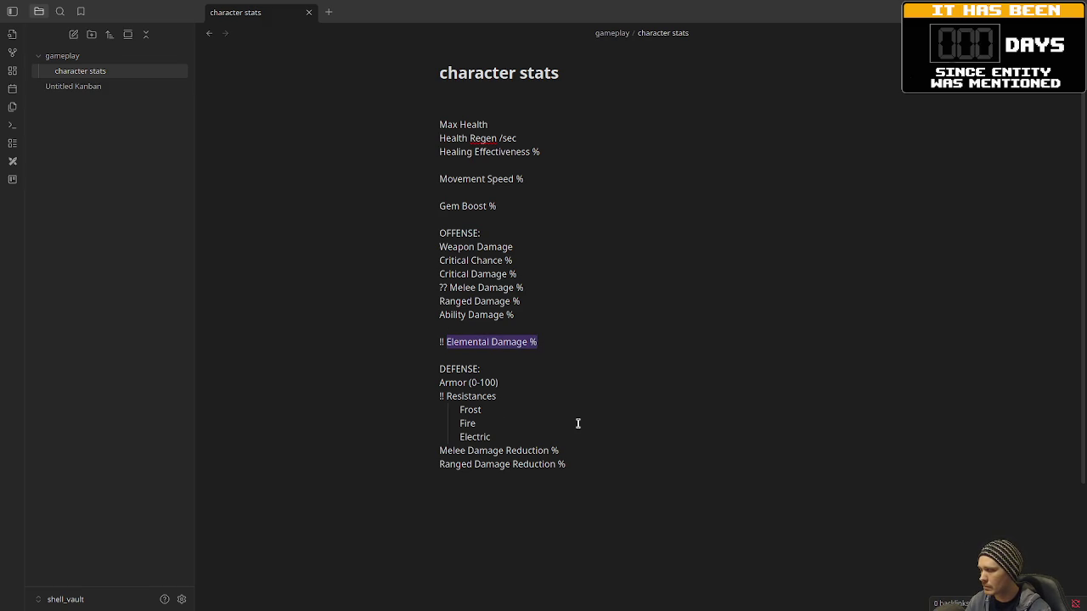
pyautogui.click(562, 451)
pyautogui.moveTo(562, 451); pyautogui.dragTo(439, 450)
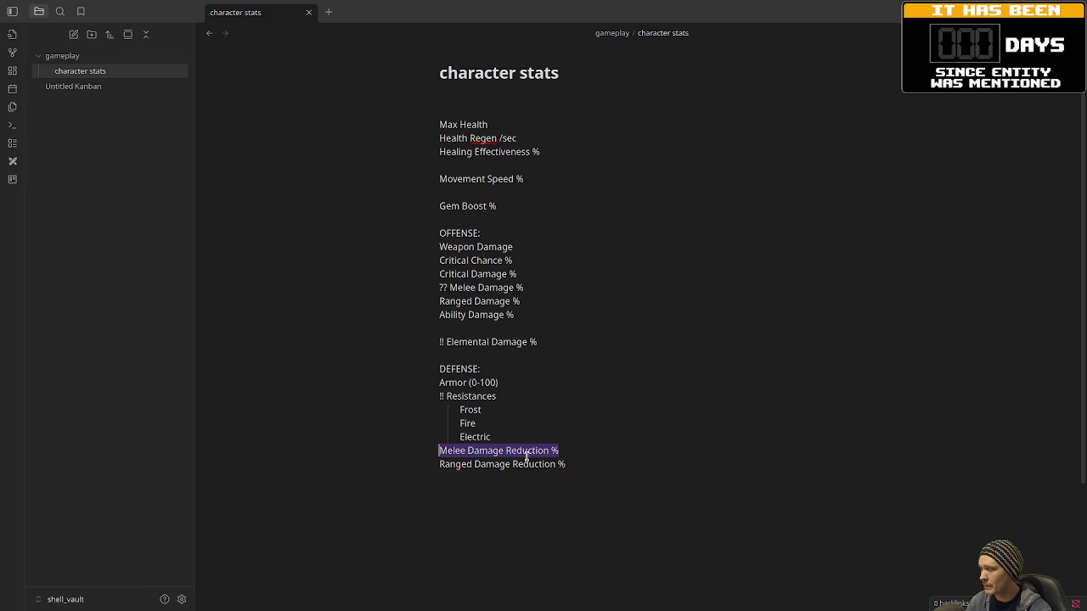
pyautogui.click(570, 451)
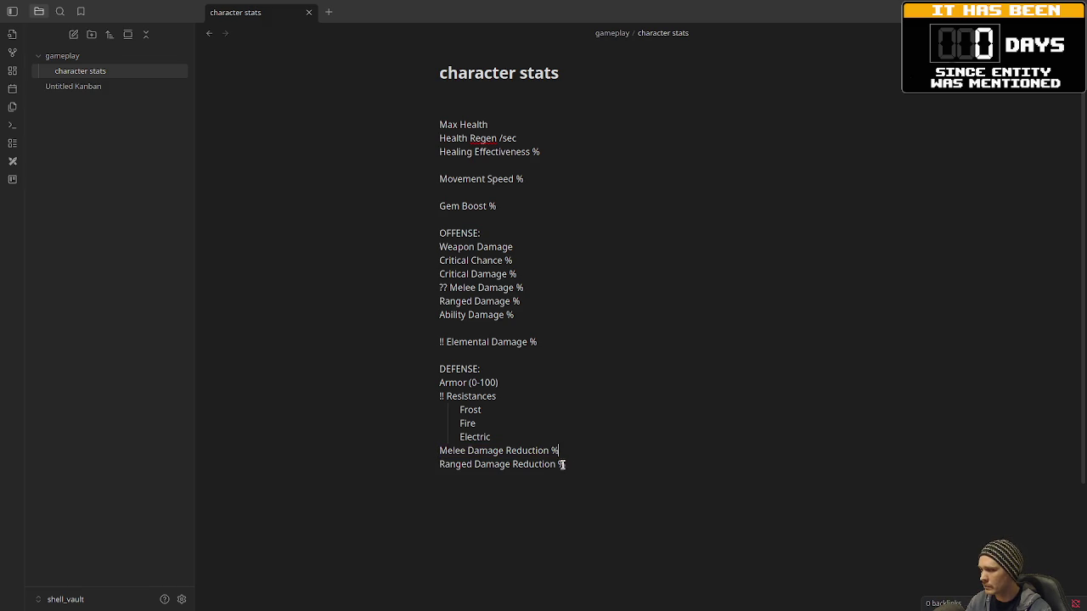
pyautogui.moveTo(579, 463); pyautogui.dragTo(465, 466)
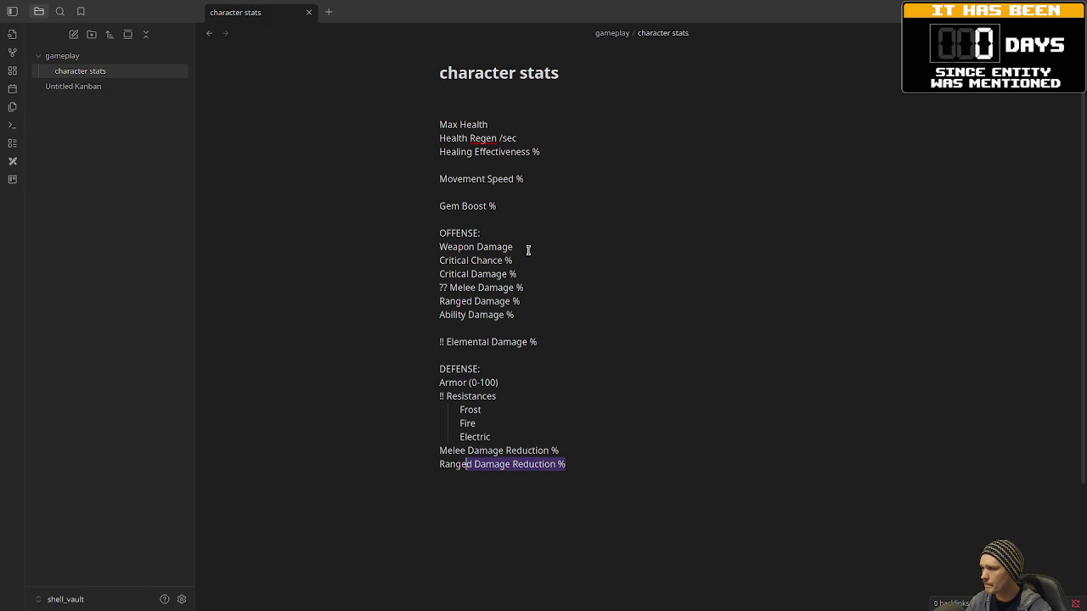
pyautogui.moveTo(521, 248); pyautogui.dragTo(461, 235)
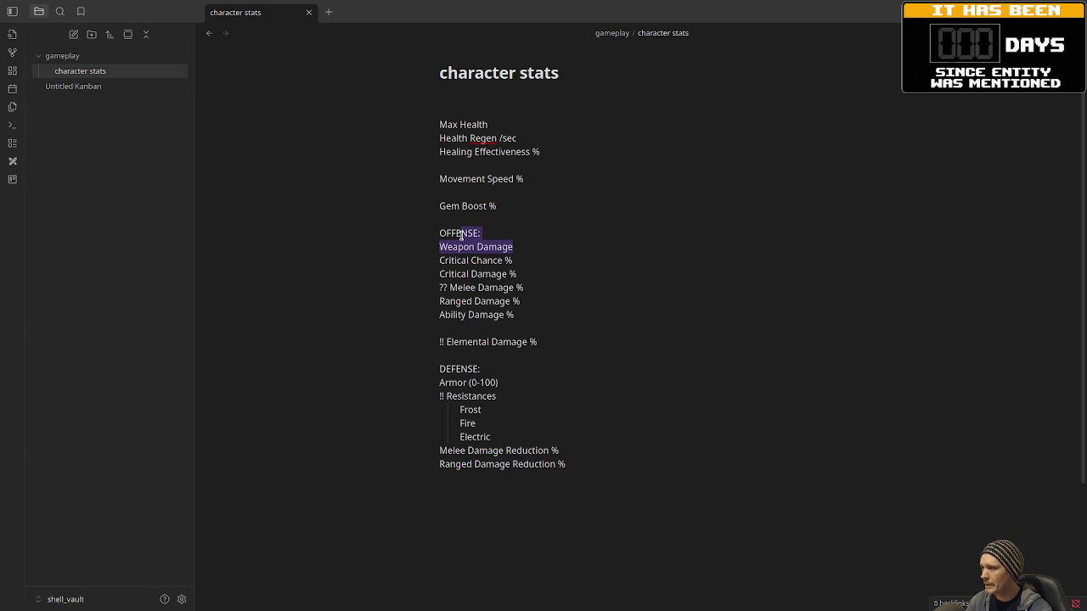
pyautogui.click(542, 239)
pyautogui.click(523, 247)
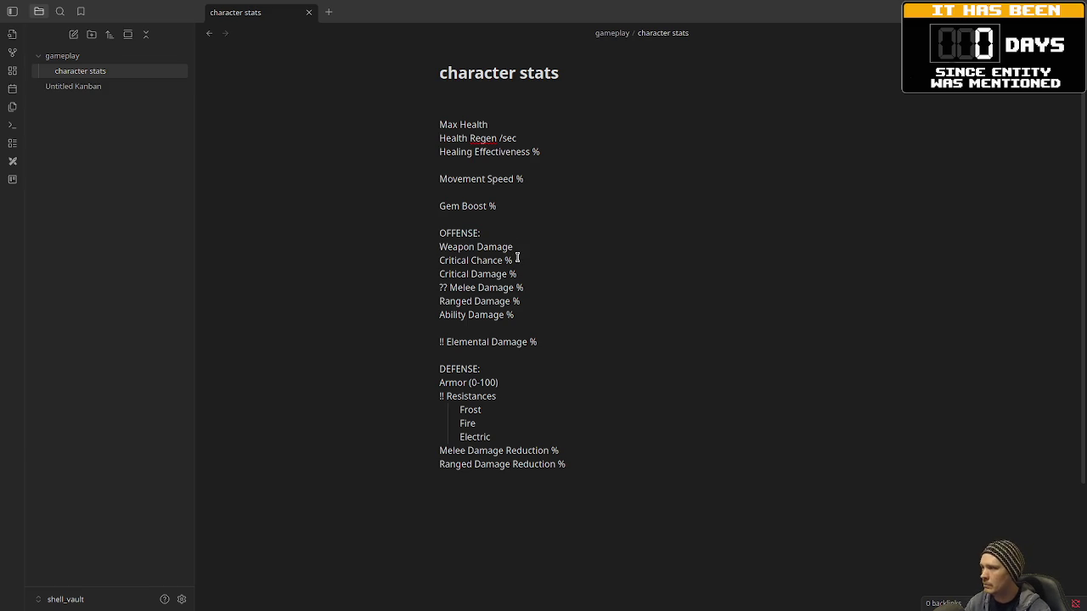
pyautogui.click(438, 247)
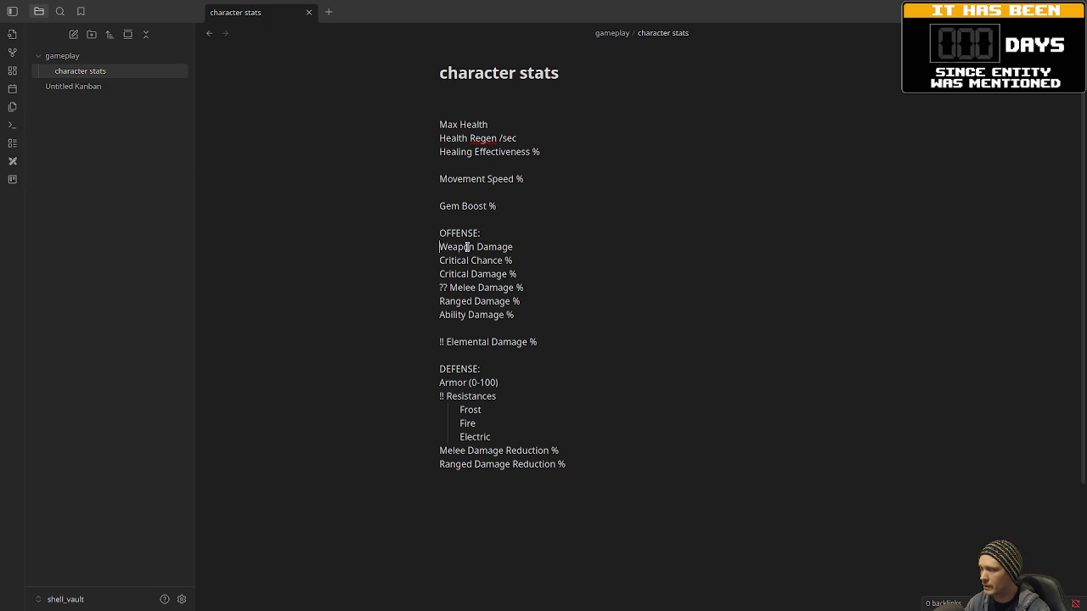
# - Prefix the Weapon Damage line with 'Primary/Secondary' and select the renamed line
pyautogui.write('Primary ')
pyautogui.write('y')
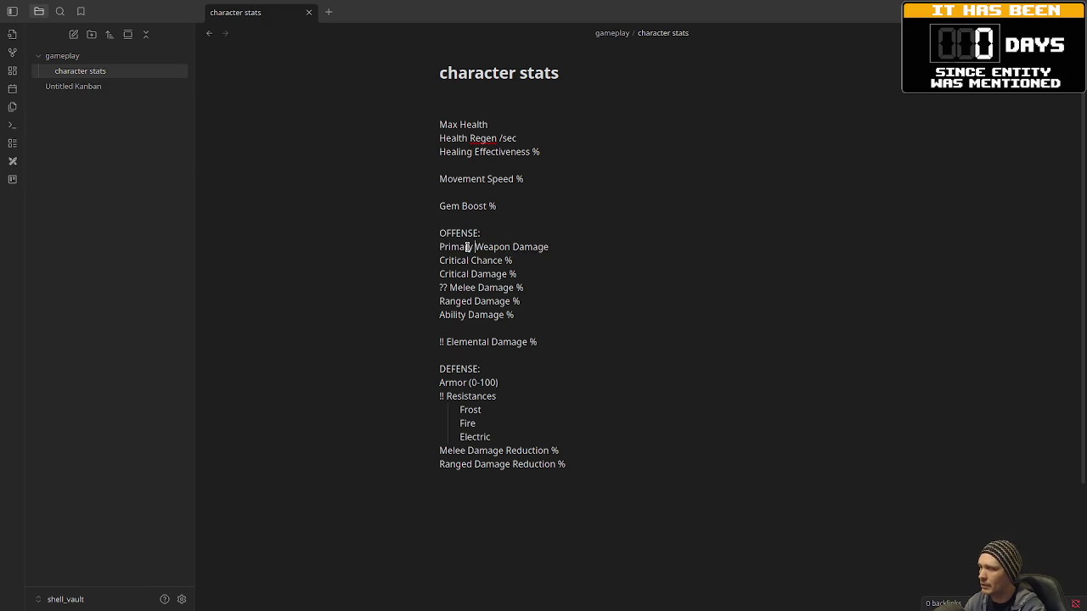
pyautogui.write('/Second')
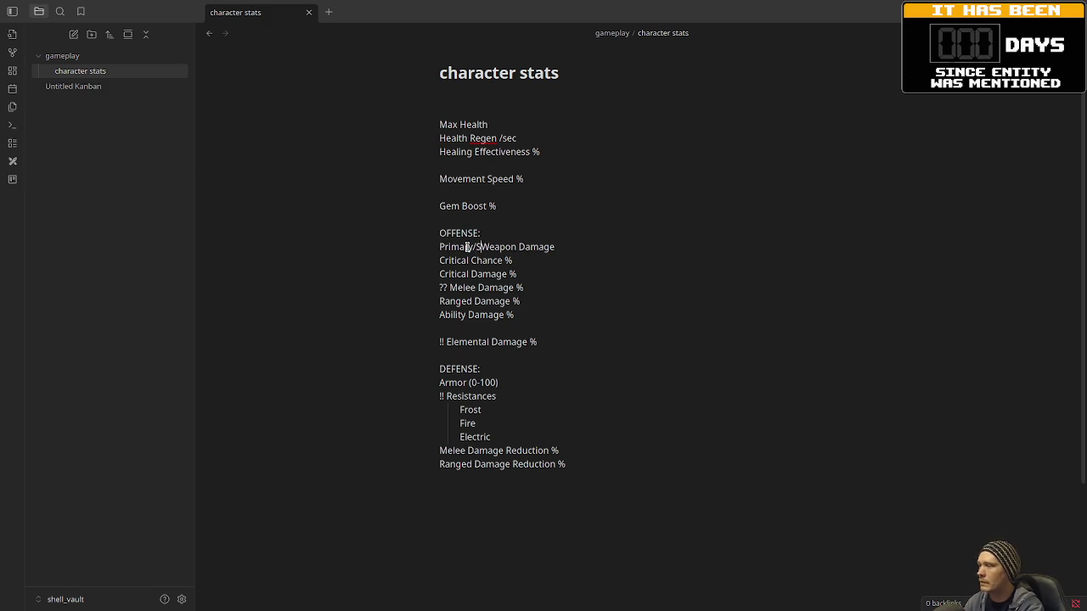
pyautogui.write('ry')
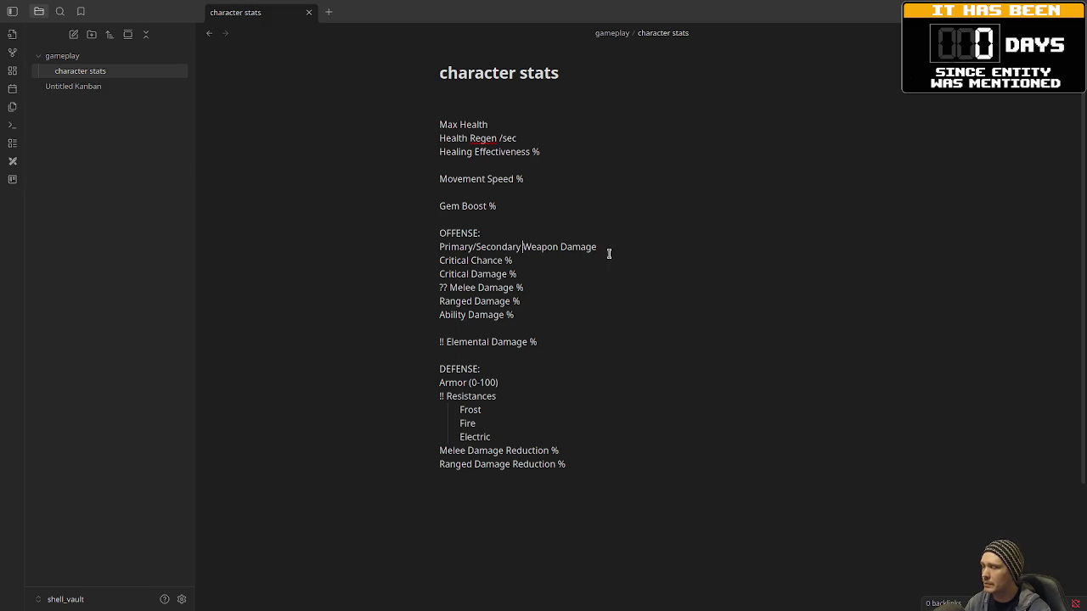
pyautogui.moveTo(597, 247); pyautogui.dragTo(441, 247)
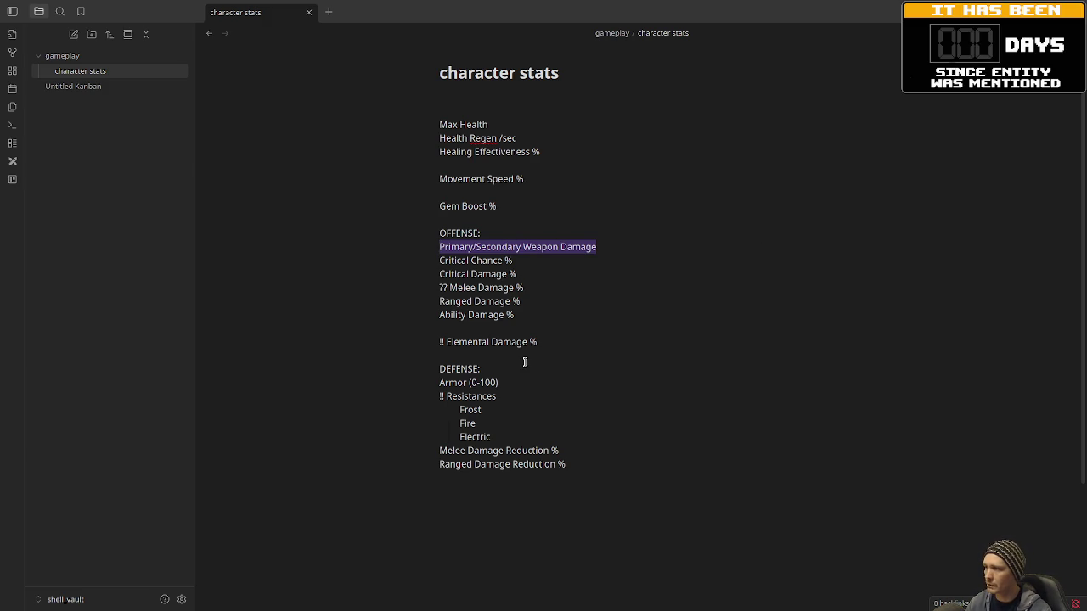
# - Review the offense lines, then add an empty line below the DEFENSE list
pyautogui.moveTo(616, 248); pyautogui.dragTo(441, 247)
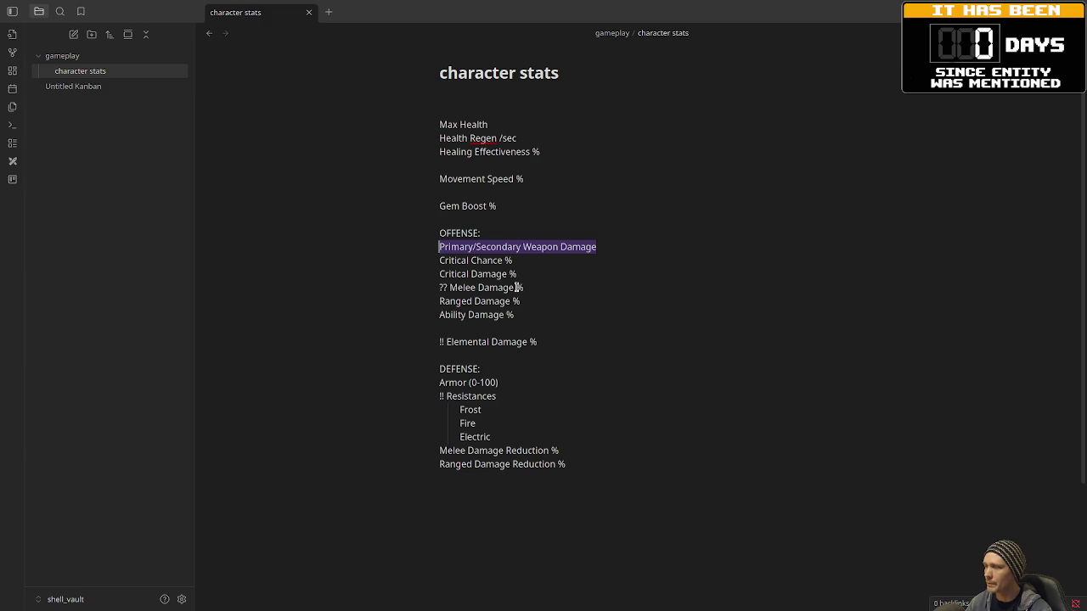
pyautogui.click(527, 341)
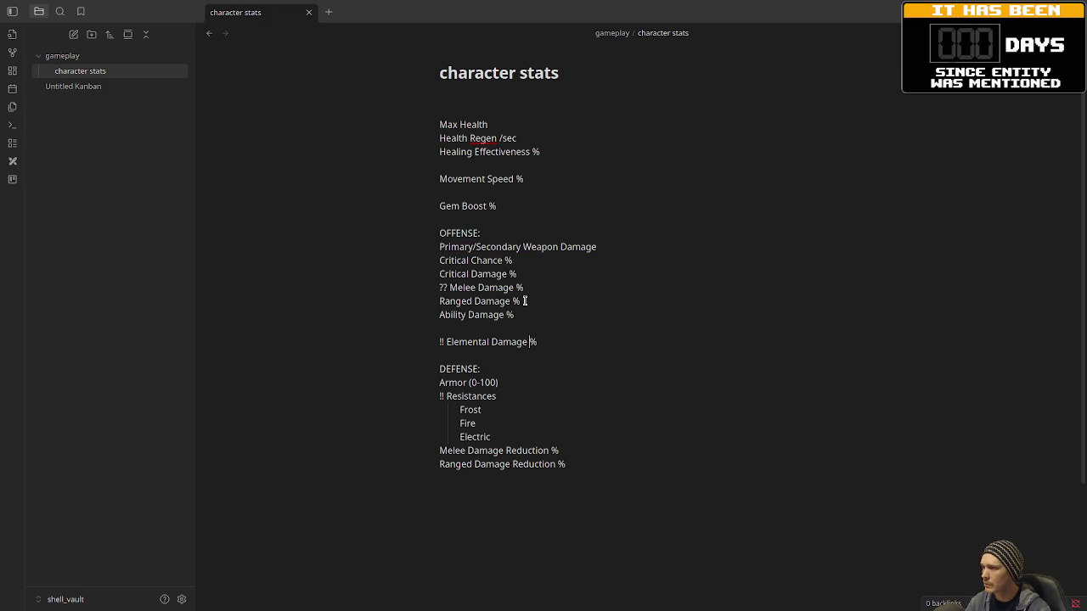
pyautogui.moveTo(531, 301); pyautogui.dragTo(432, 303)
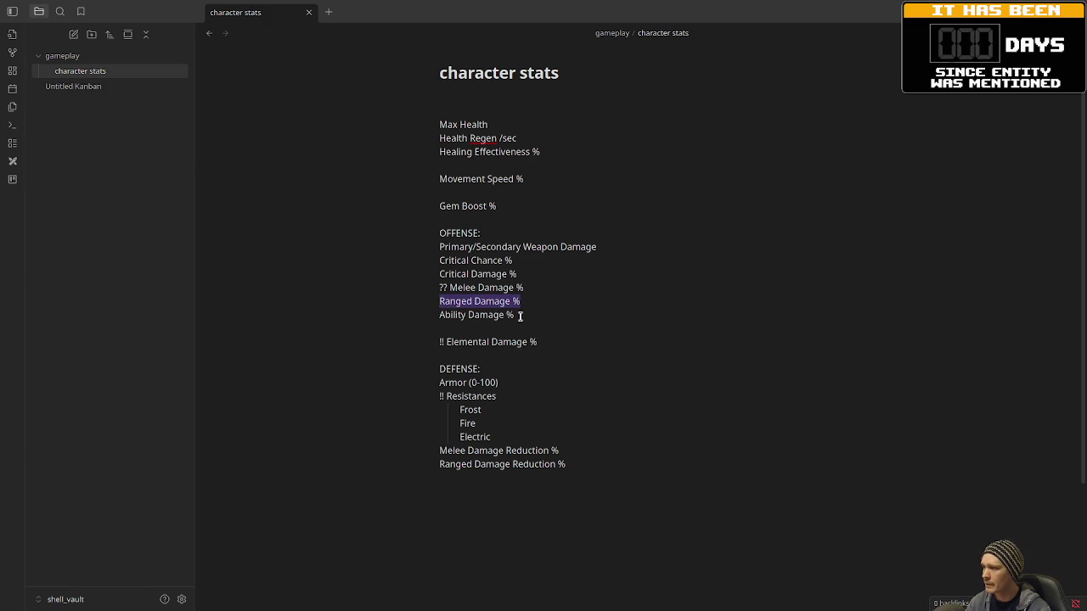
pyautogui.moveTo(516, 316); pyautogui.dragTo(442, 318)
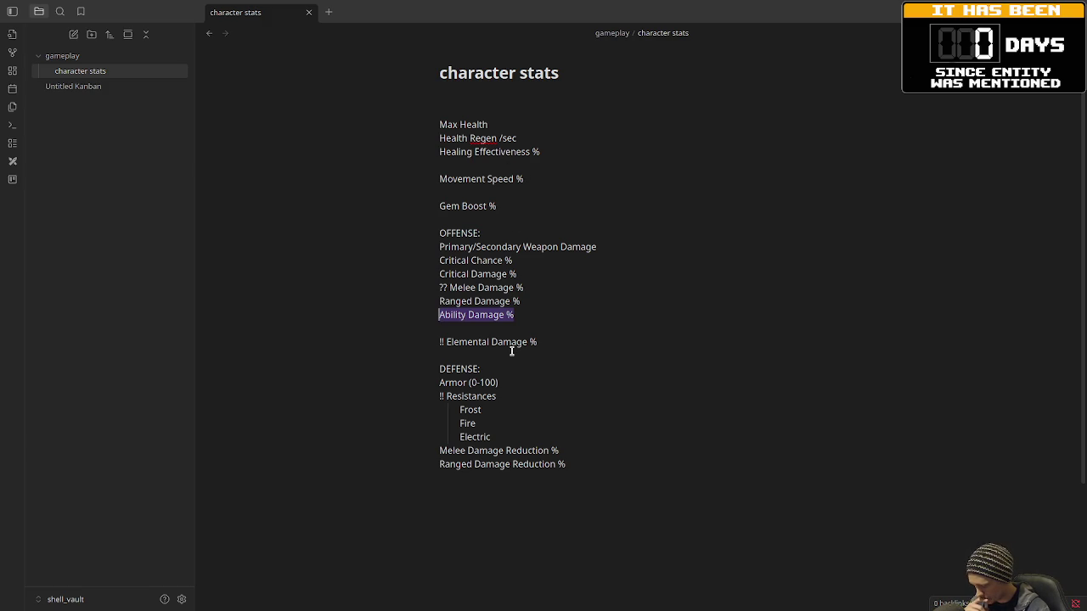
pyautogui.click(552, 515)
pyautogui.press('Return')
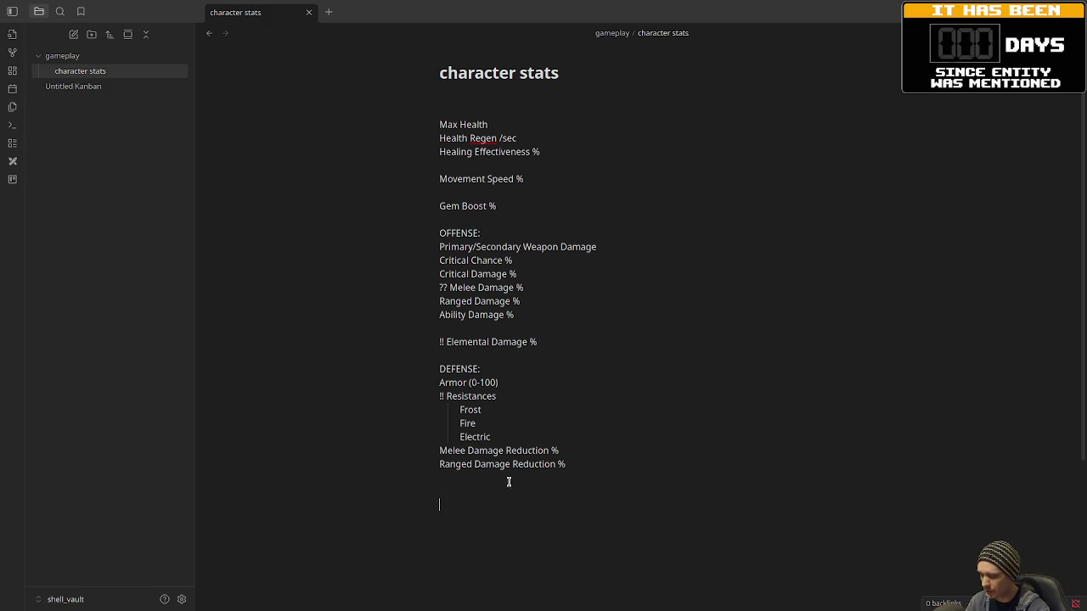
# - Rename the Untitled Kanban board in the file explorer to 'tasks'
pyautogui.click(75, 85)
pyautogui.rightClick(75, 85)
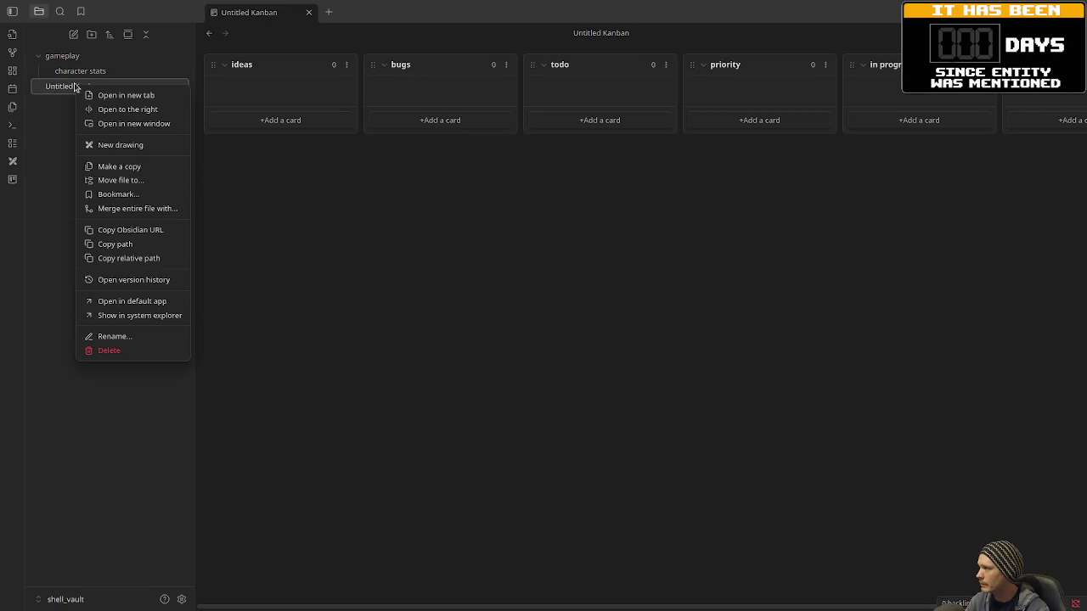
pyautogui.click(134, 338)
pyautogui.write('tasts')
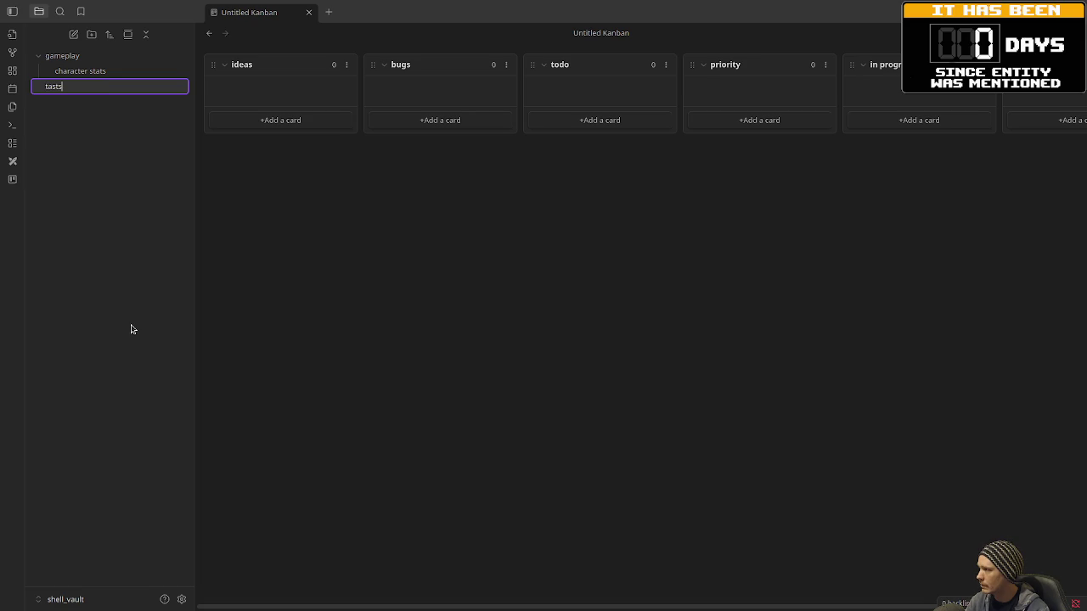
pyautogui.write('ks')
pyautogui.press('Return')
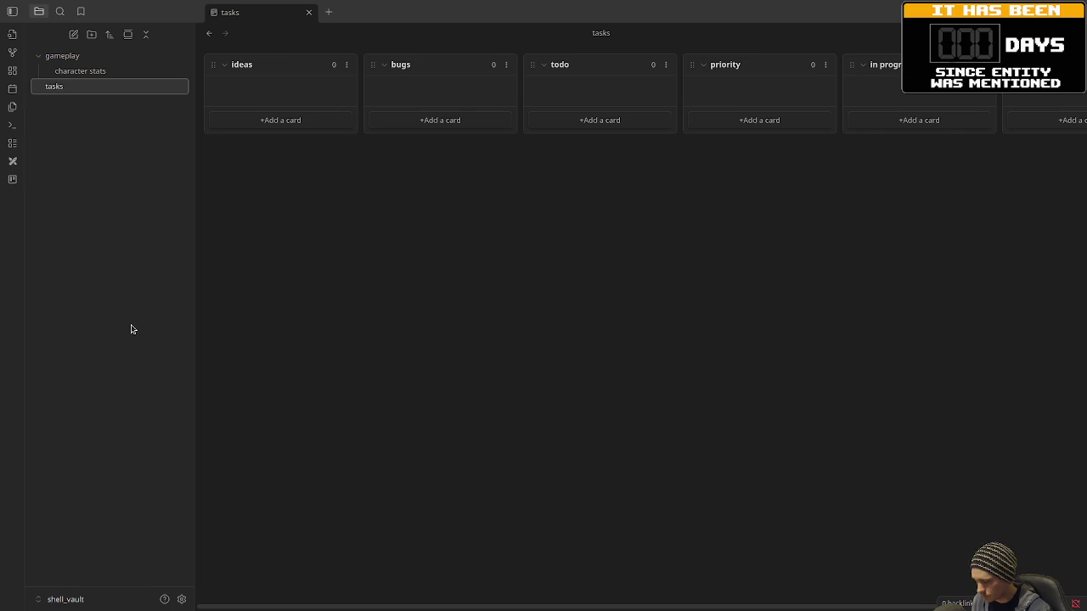
pyautogui.click(74, 57)
pyautogui.rightClick(74, 58)
# - Create a new note titled 'abilities' in the gameplay folder
pyautogui.click(106, 68)
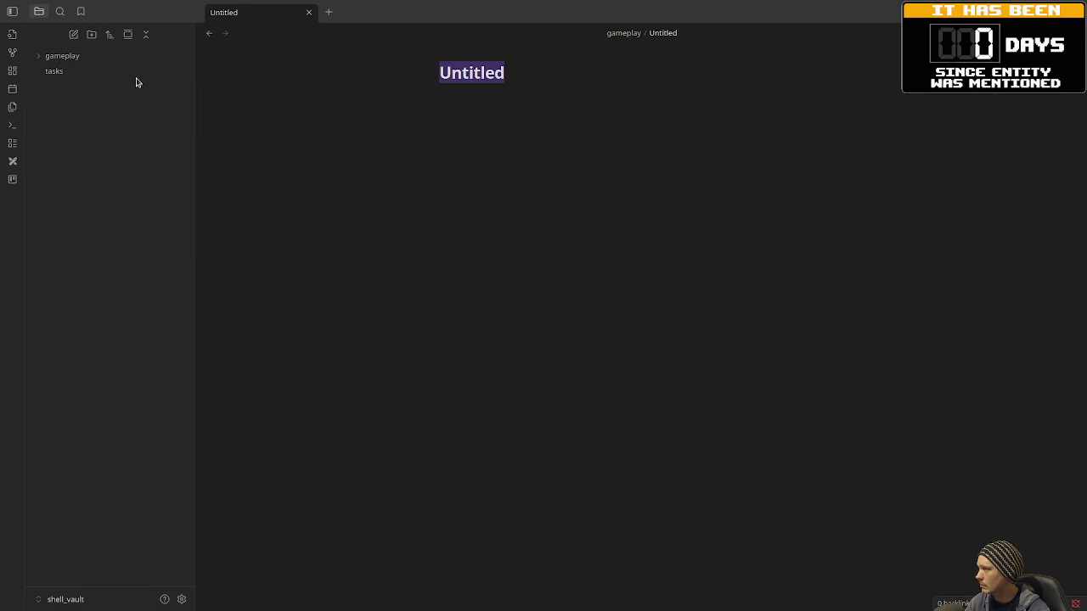
pyautogui.write('abilities')
pyautogui.press('Return')
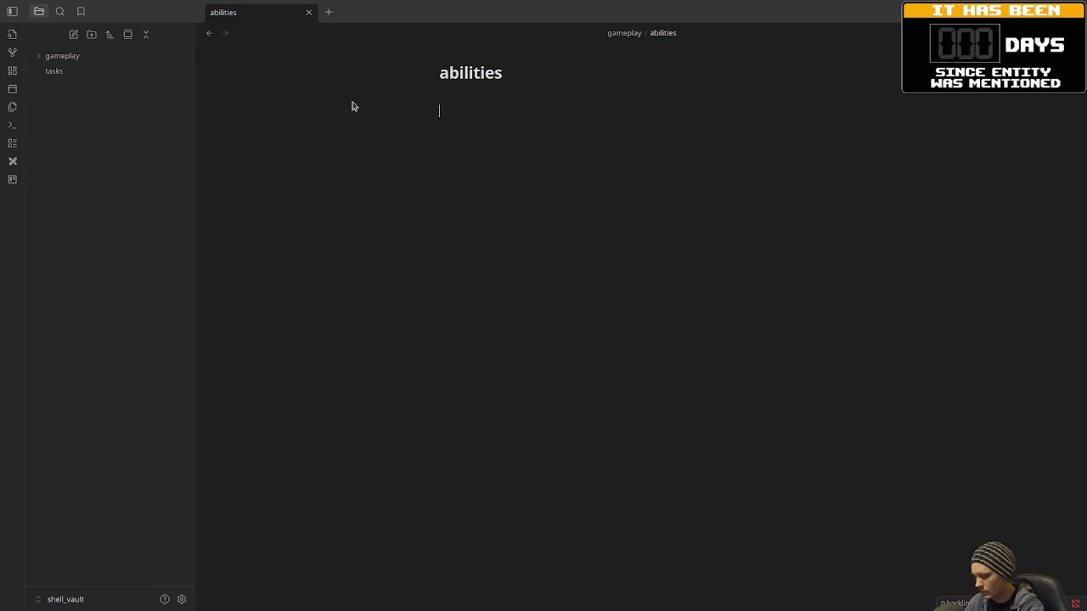
# - List "scripts", "programs", "floppy disks" and a 'terminal boot up effect when equipping' idea
pyautogui.write('"')
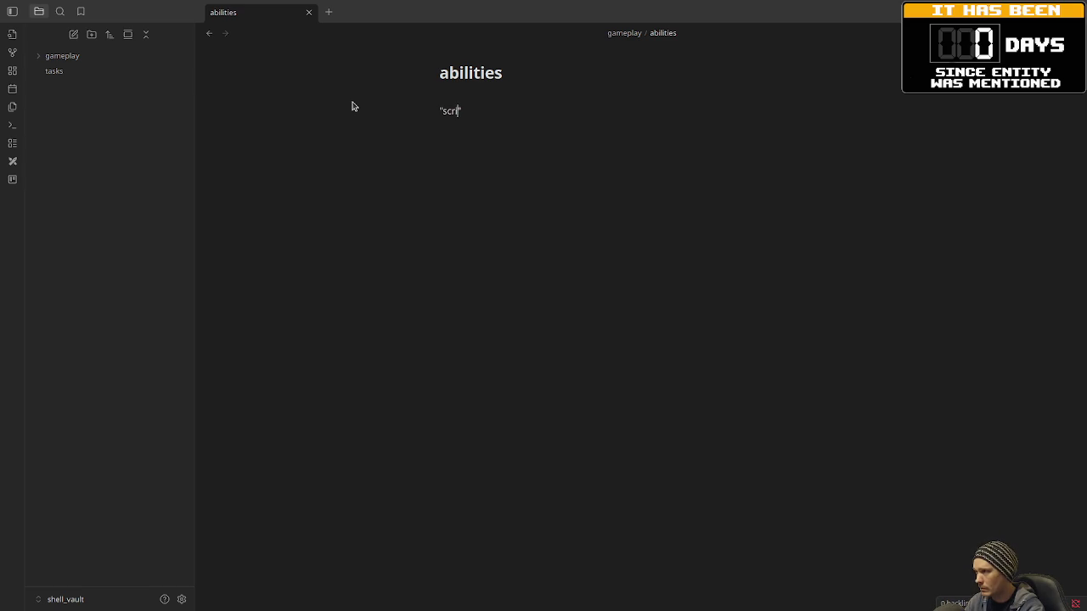
pyautogui.write('scripts" "programs"')
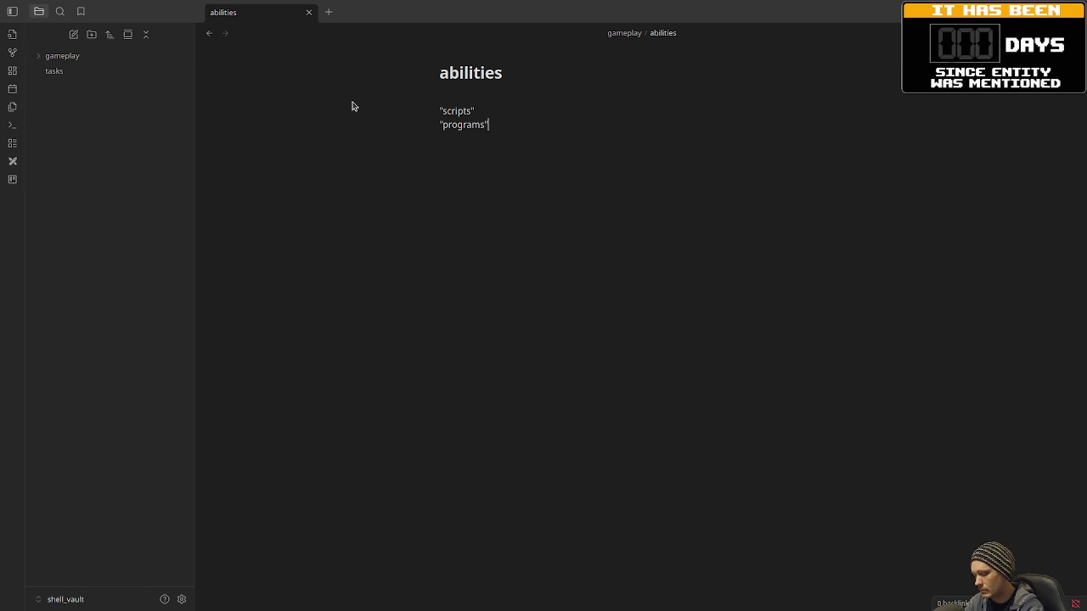
pyautogui.press('Return')
pyautogui.write('"flo')
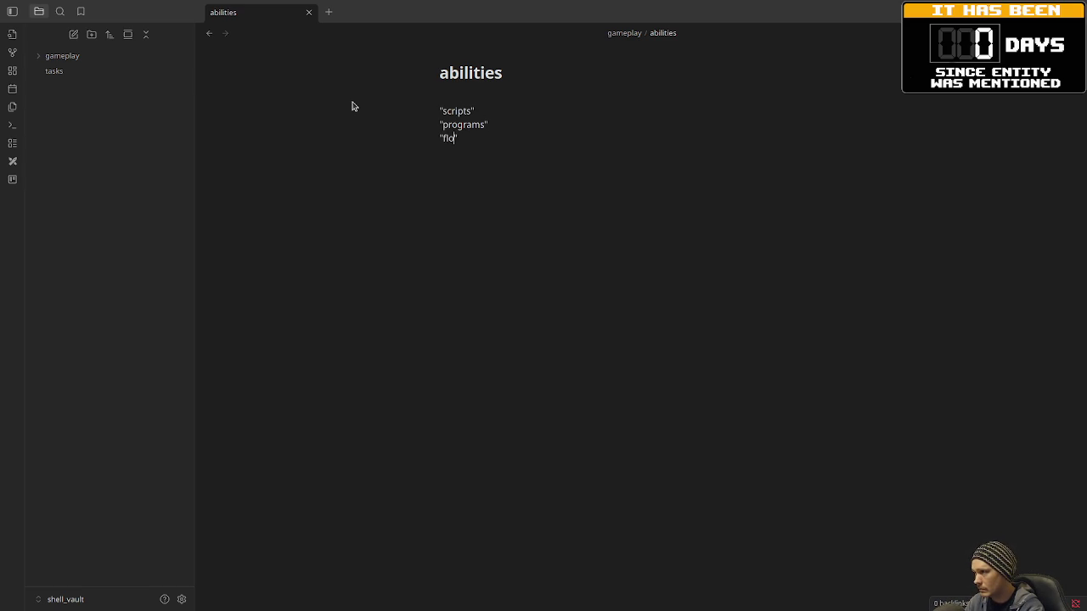
pyautogui.write('ppy disks')
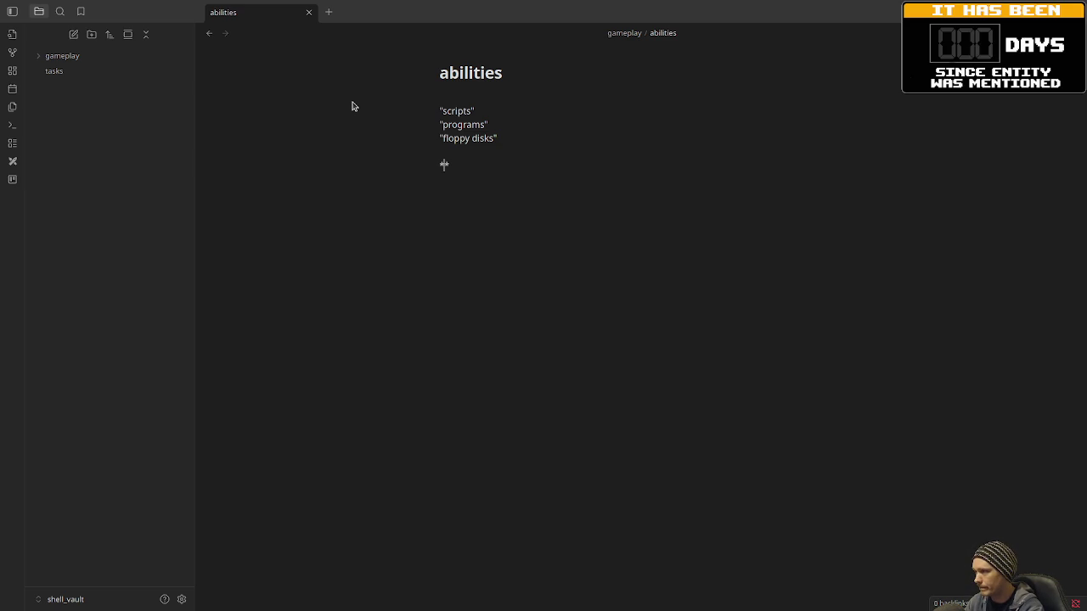
pyautogui.press('BackSpace')
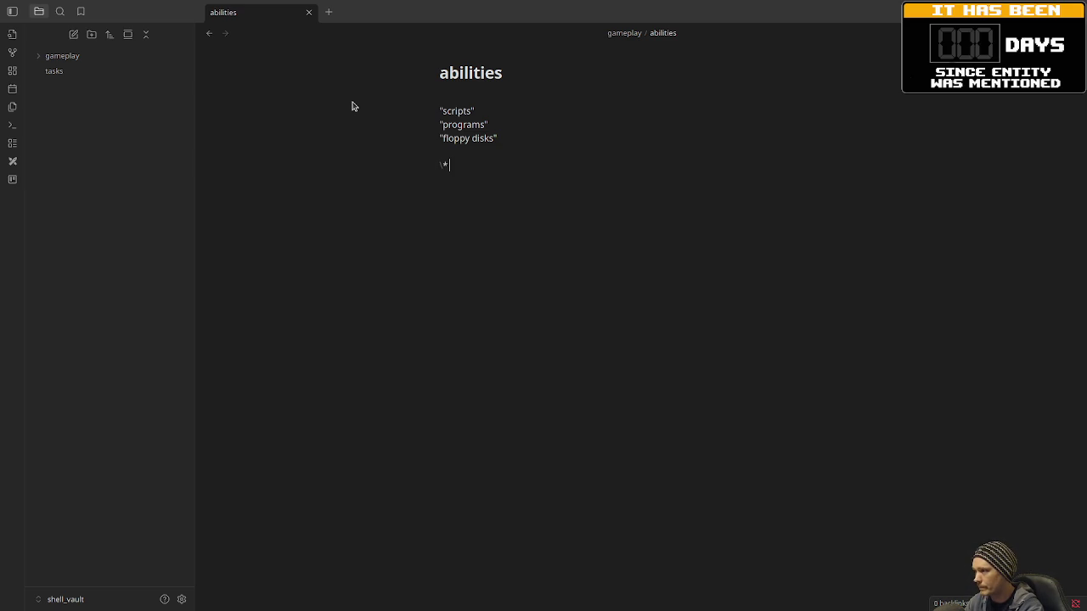
pyautogui.write(' terminal boot')
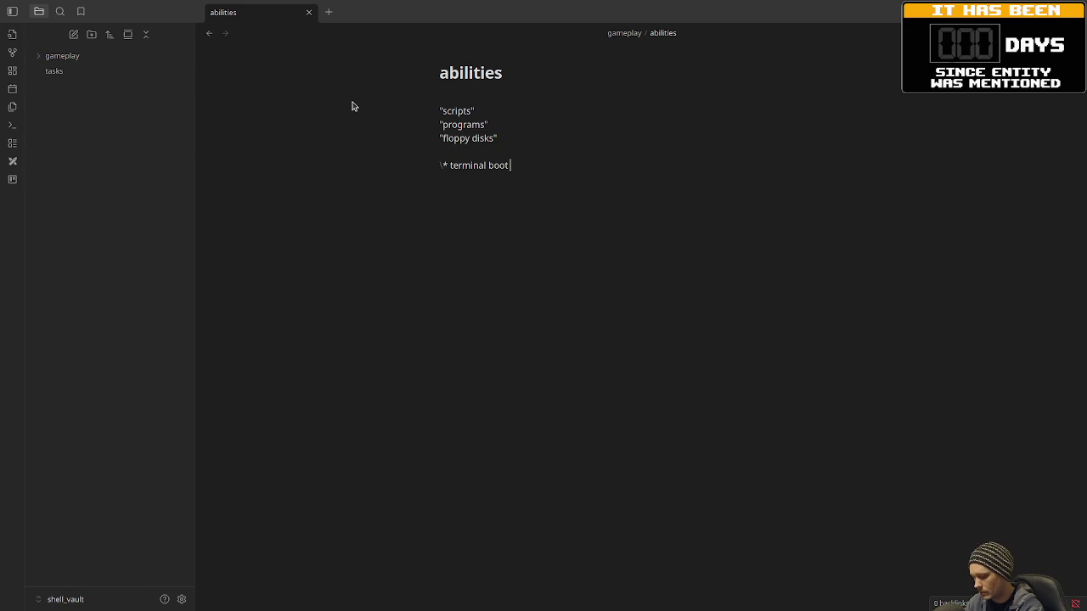
pyautogui.write(' up effe')
pyautogui.write('ct when equipping')
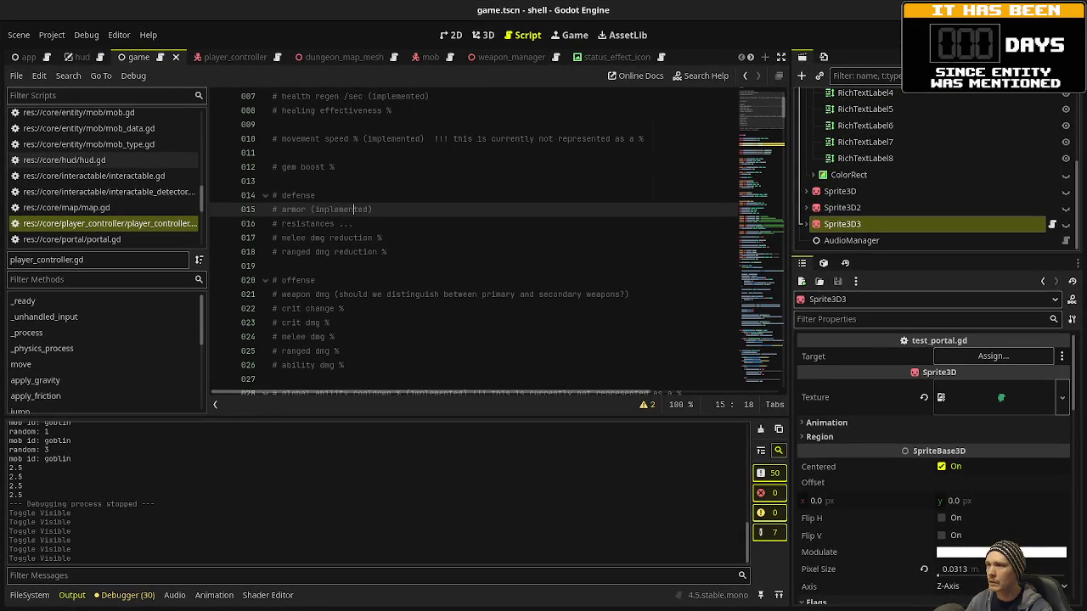
# - Run the Godot project to start the Main Dungeon: Depth 1 level in the debug window
pyautogui.press('F5')
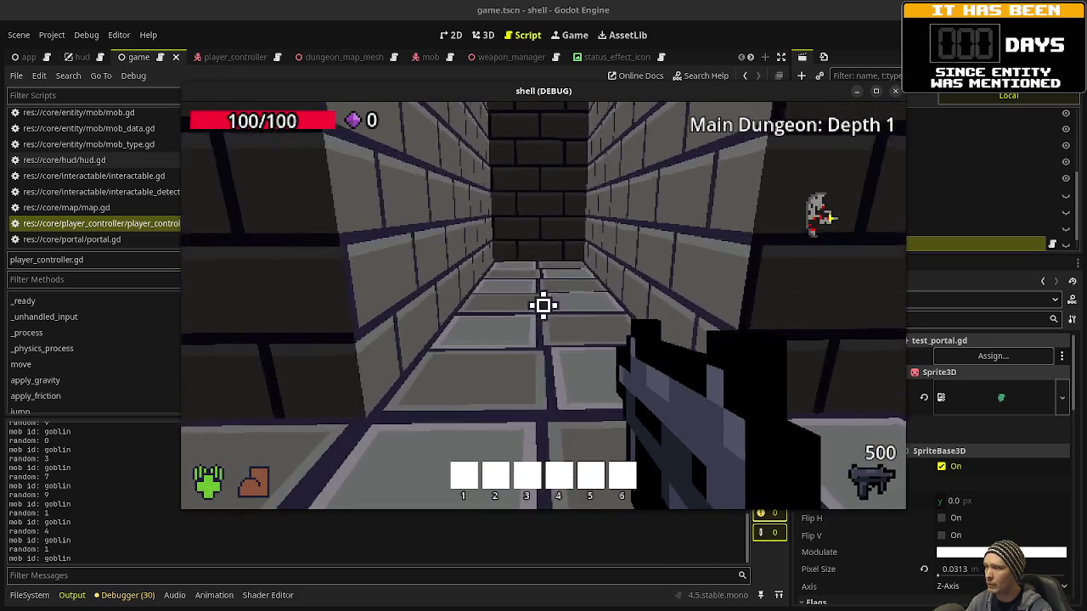
# - Move through the first room and shoot the goblins until they die
pyautogui.press('w')
pyautogui.press('d')
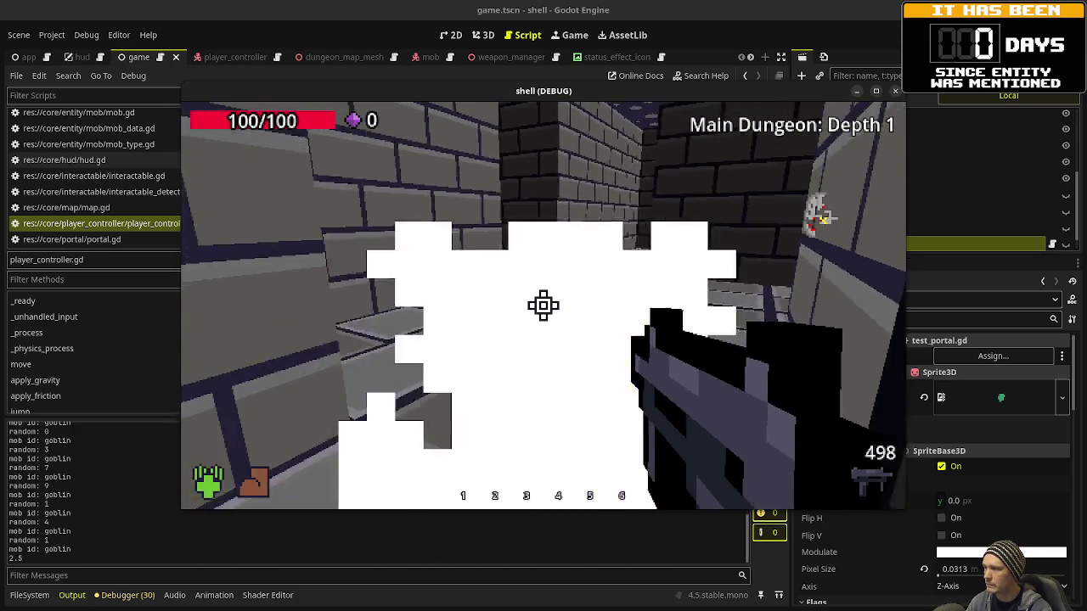
pyautogui.moveTo(543, 306); pyautogui.dragTo(543, 305)
pyautogui.press('w')
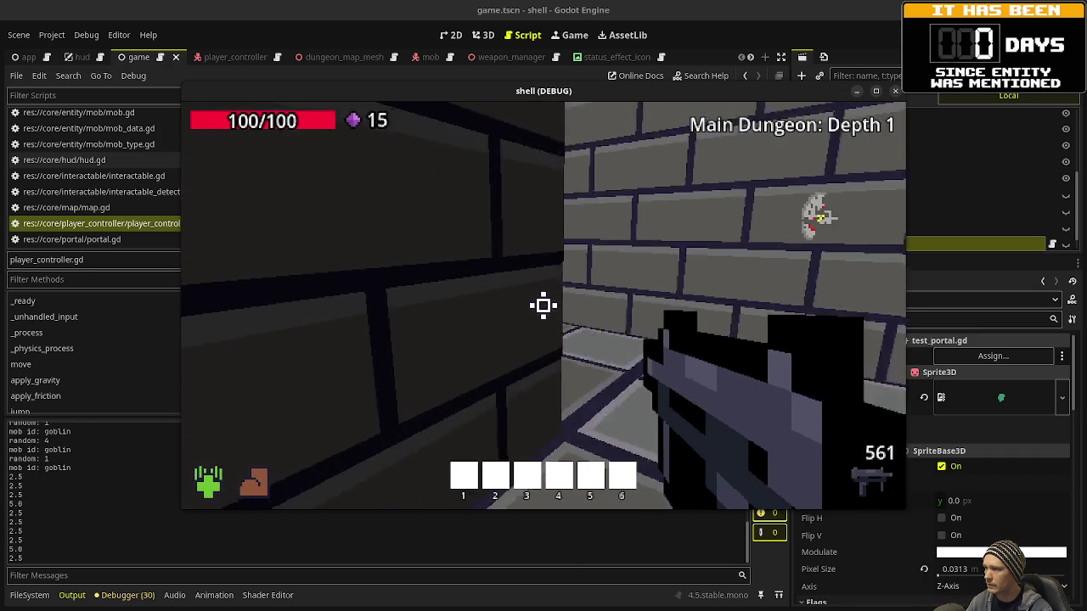
pyautogui.press('a')
pyautogui.moveTo(543, 305); pyautogui.dragTo(543, 306)
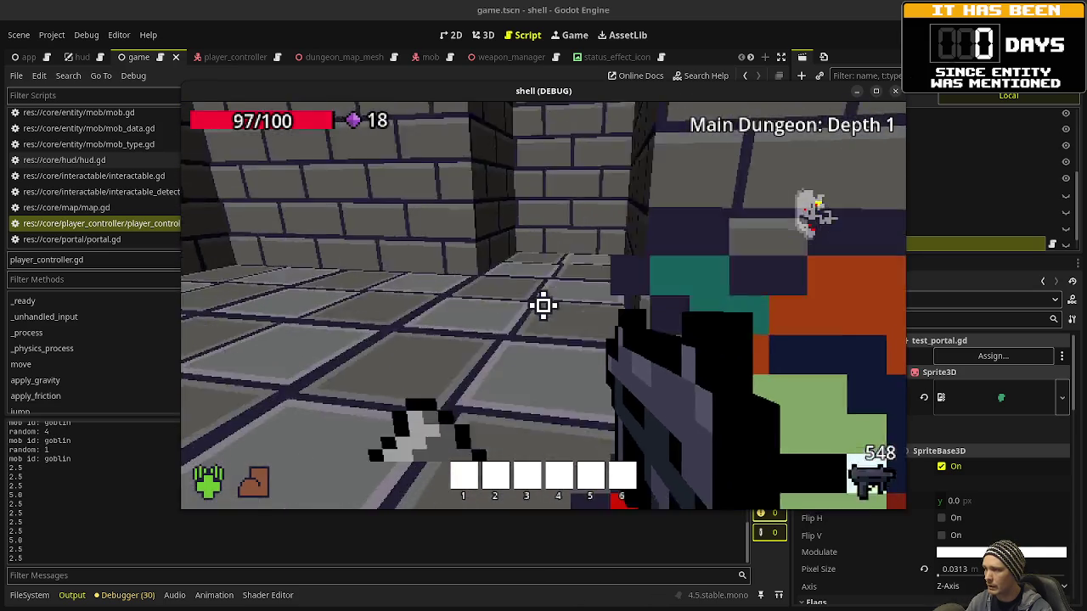
pyautogui.moveTo(544, 306); pyautogui.dragTo(543, 306)
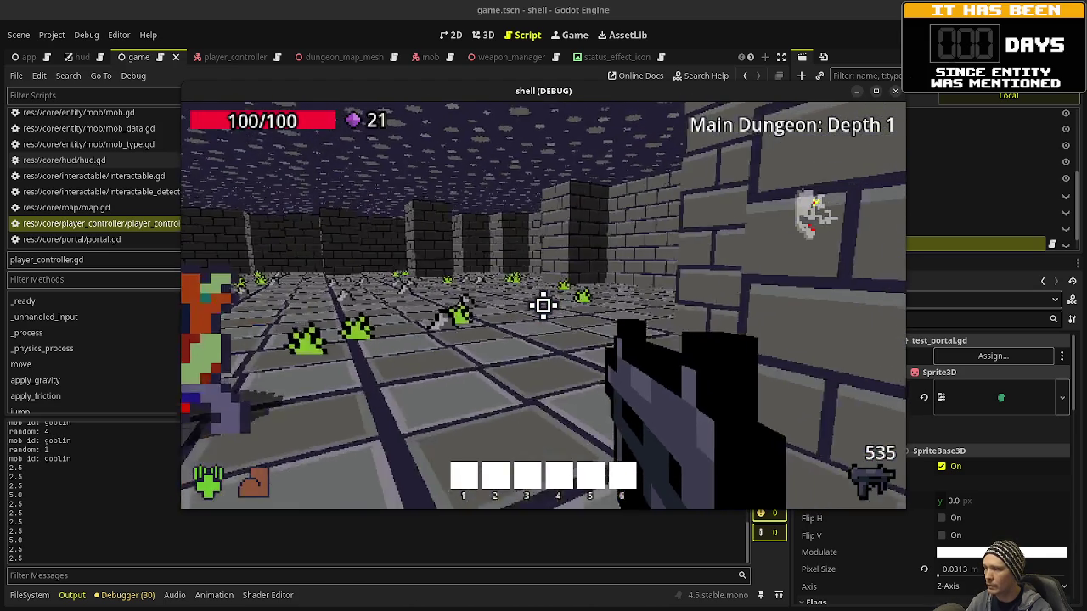
pyautogui.moveTo(543, 305); pyautogui.dragTo(543, 306)
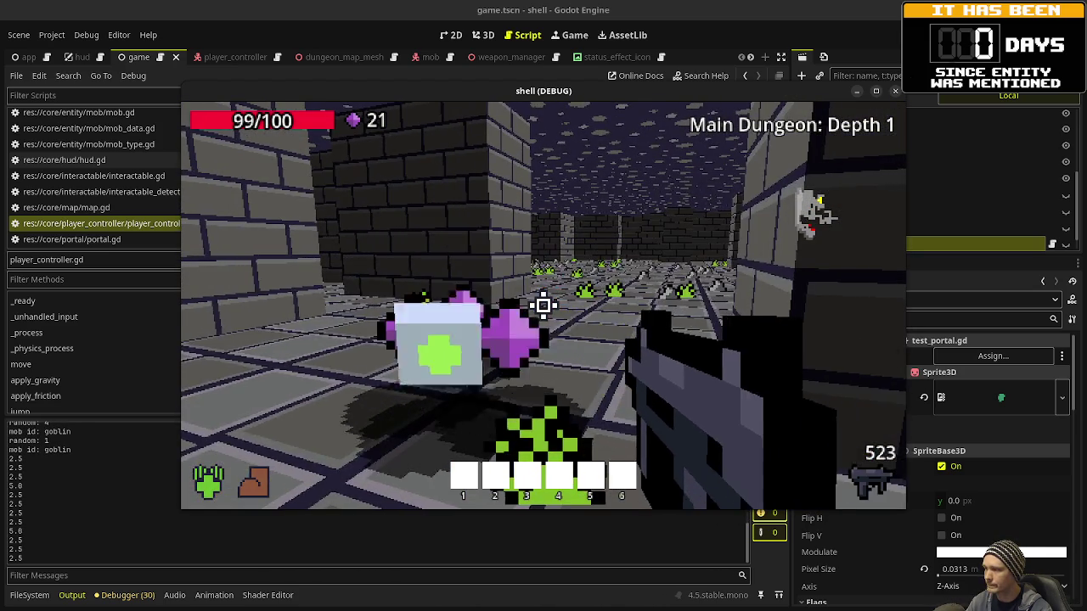
pyautogui.press('w')
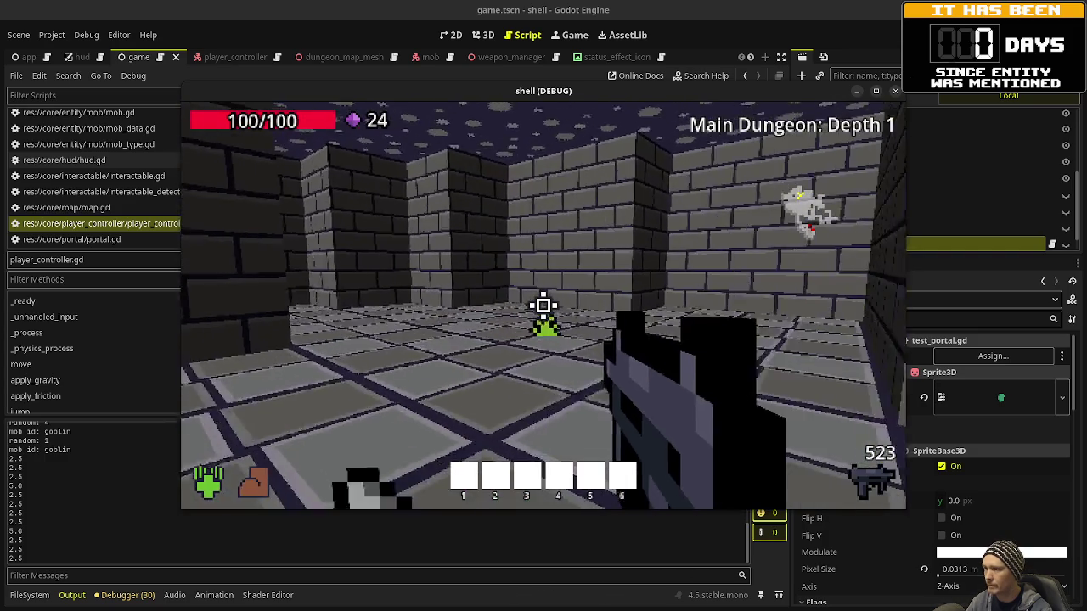
pyautogui.moveTo(543, 305)
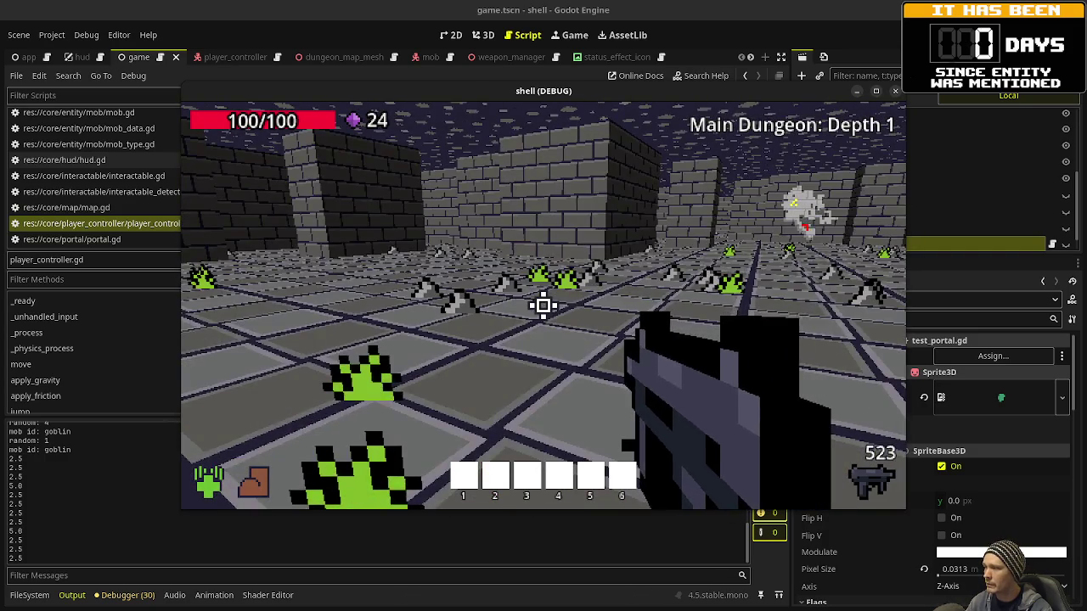
pyautogui.moveTo(238, 462)
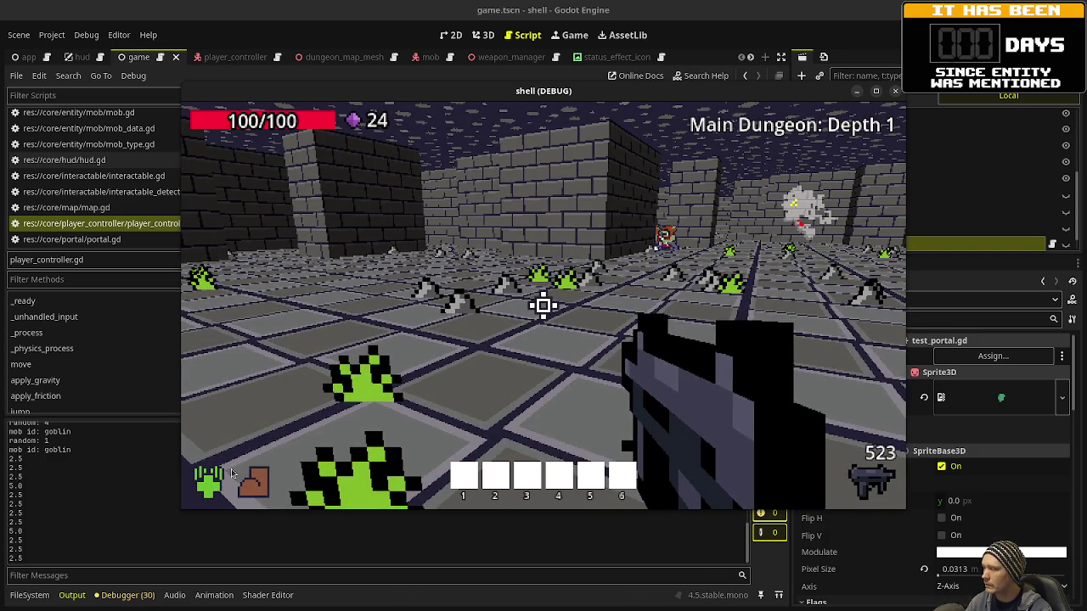
pyautogui.click(237, 462)
pyautogui.click(543, 306)
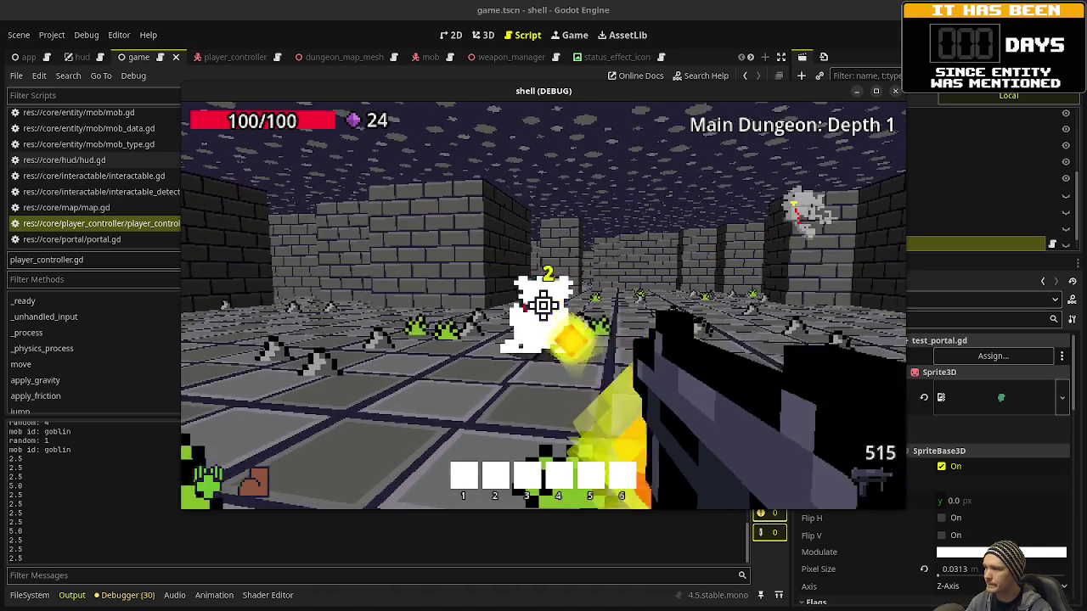
pyautogui.click(544, 306)
pyautogui.click(543, 305)
pyautogui.click(544, 306)
pyautogui.click(543, 305)
pyautogui.click(543, 306)
pyautogui.click(543, 306)
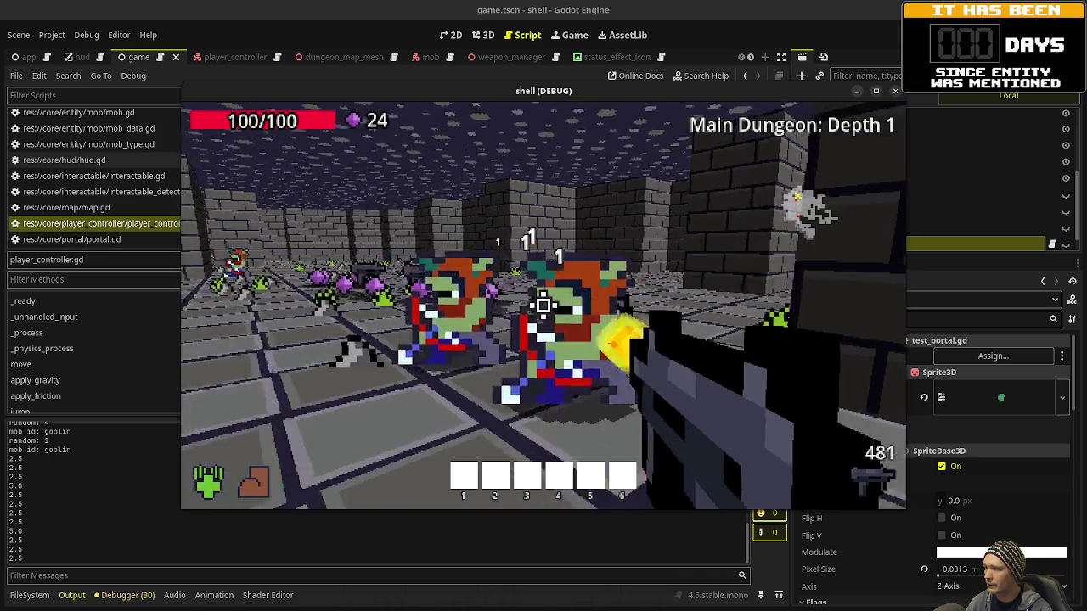
pyautogui.click(544, 306)
pyautogui.click(543, 305)
# - Advance through the dungeon, shooting the goblin group and picking up gems
pyautogui.press('w')
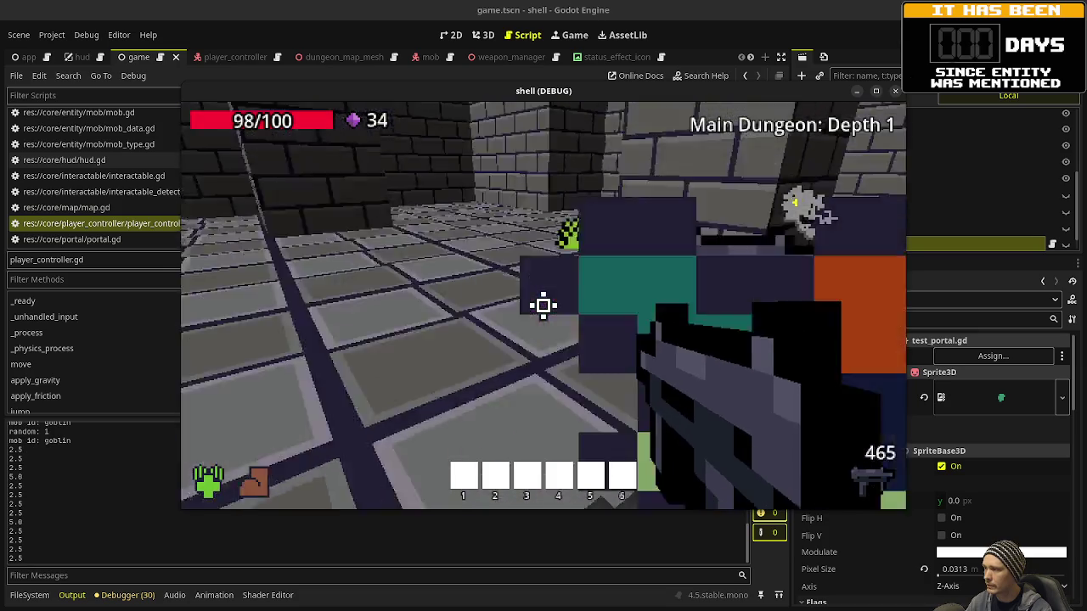
pyautogui.click(543, 306)
pyautogui.click(543, 306)
pyautogui.click(544, 306)
pyautogui.press('w')
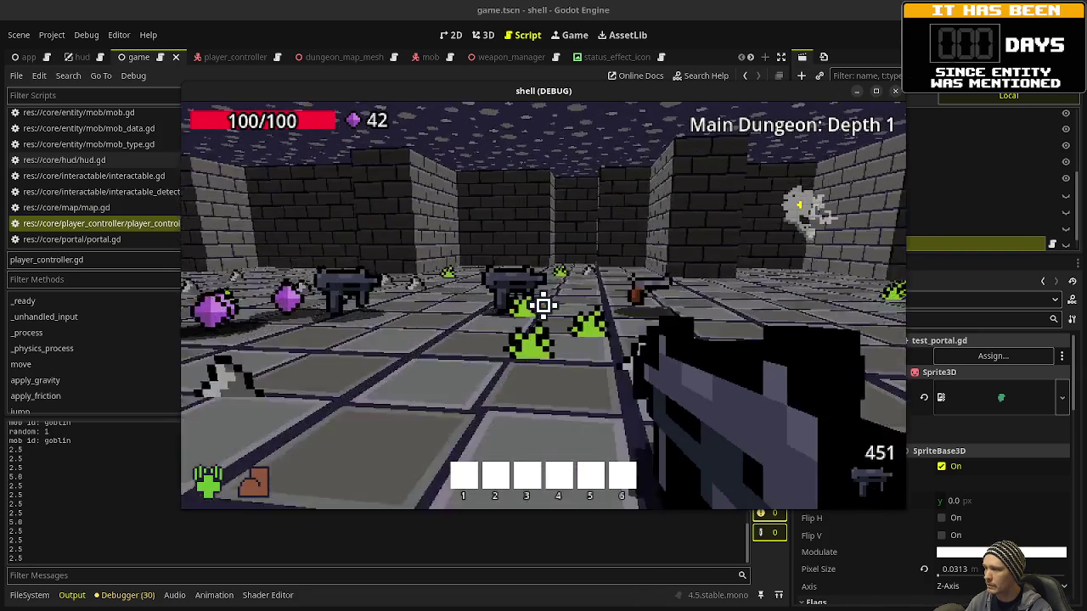
pyautogui.press('w')
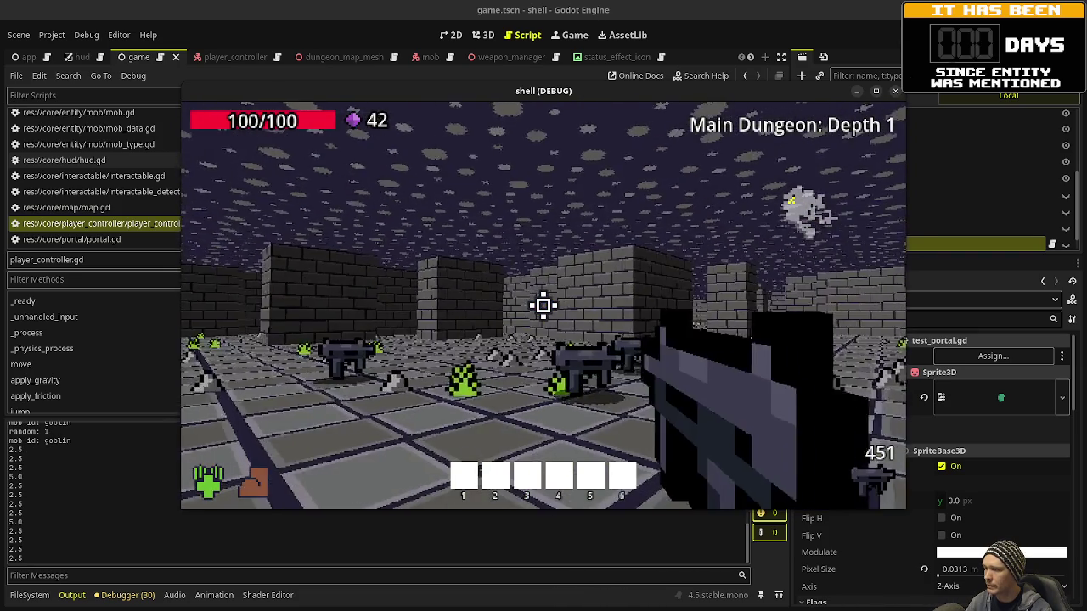
pyautogui.press('w')
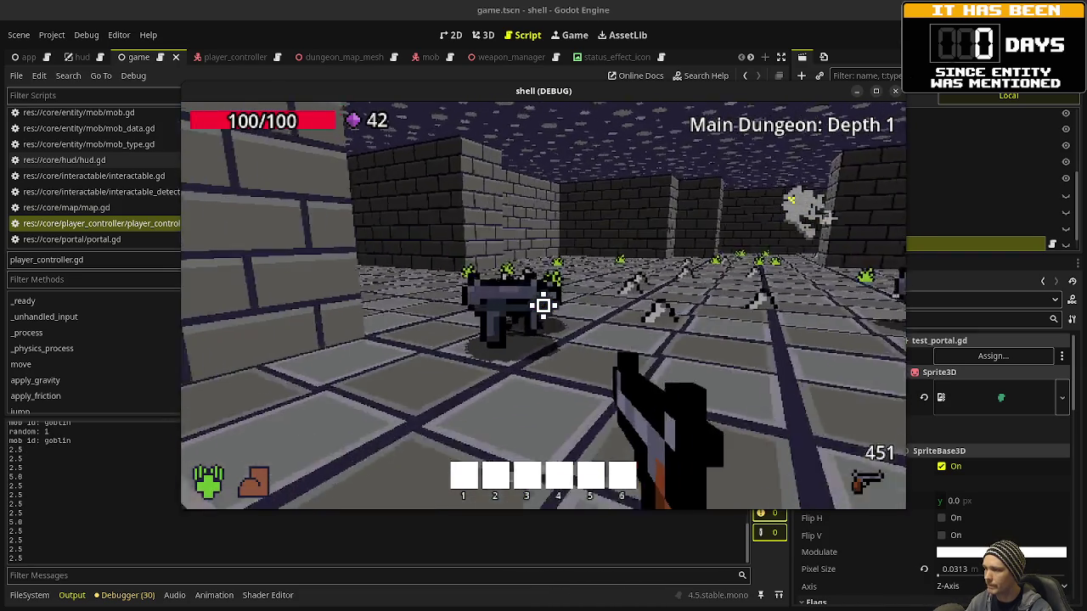
pyautogui.press('Escape')
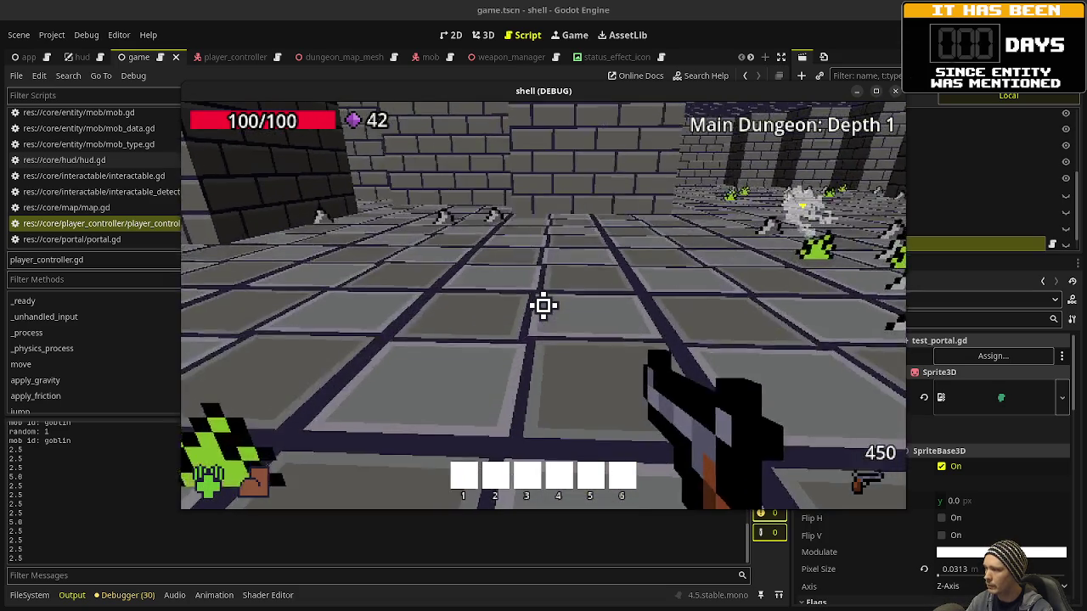
pyautogui.press('w')
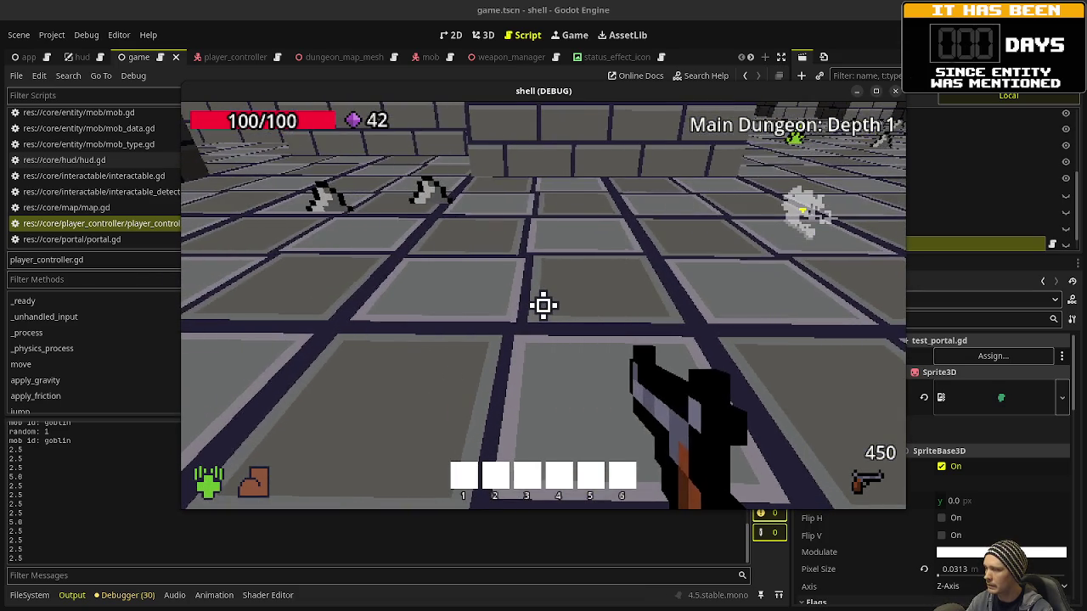
pyautogui.press('w')
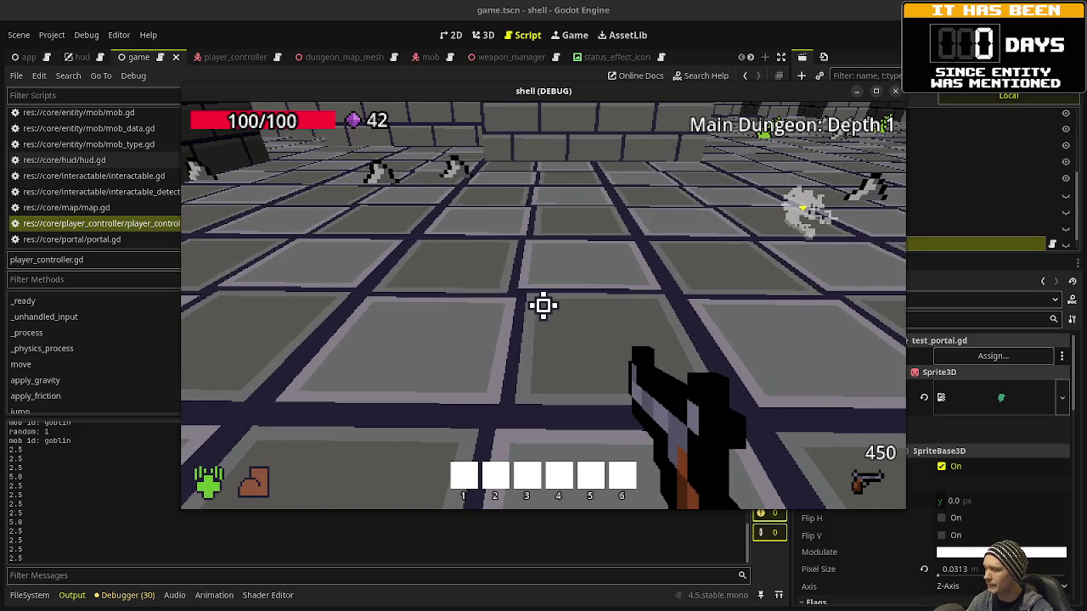
pyautogui.press('a')
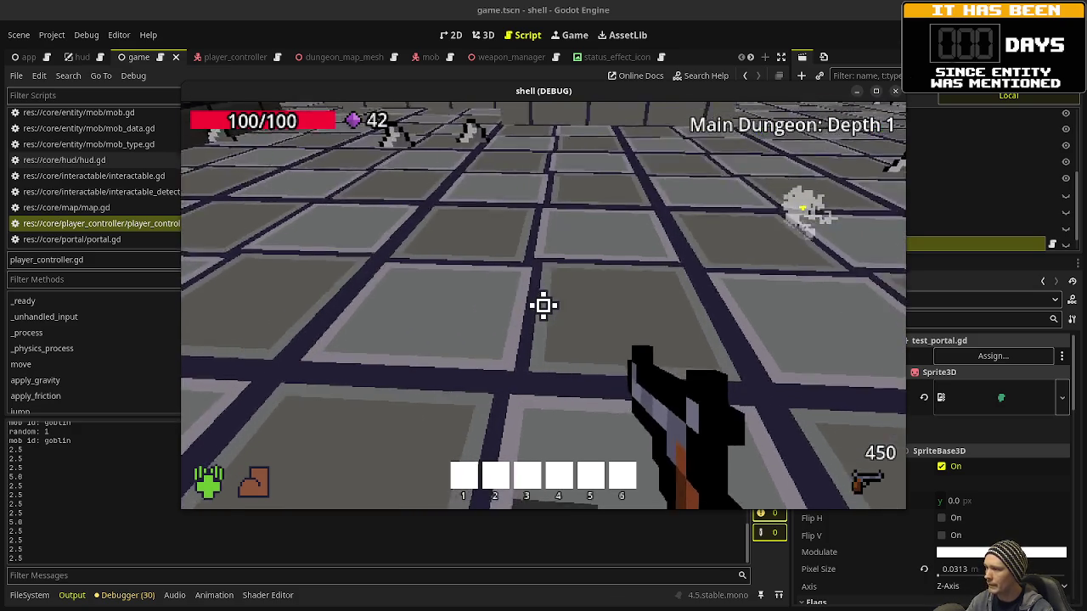
pyautogui.press('w')
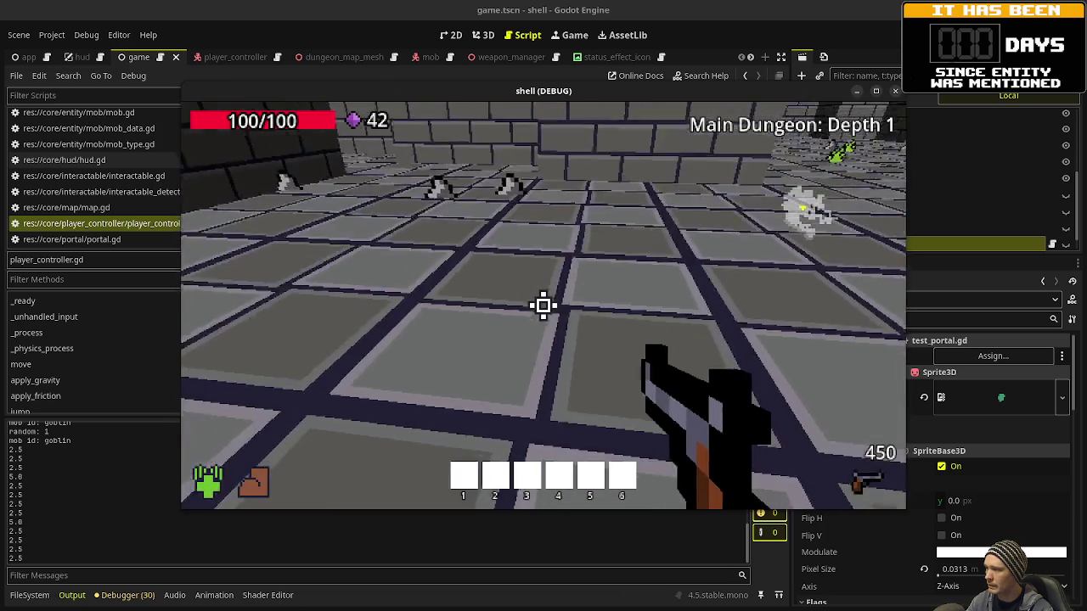
pyautogui.press('w')
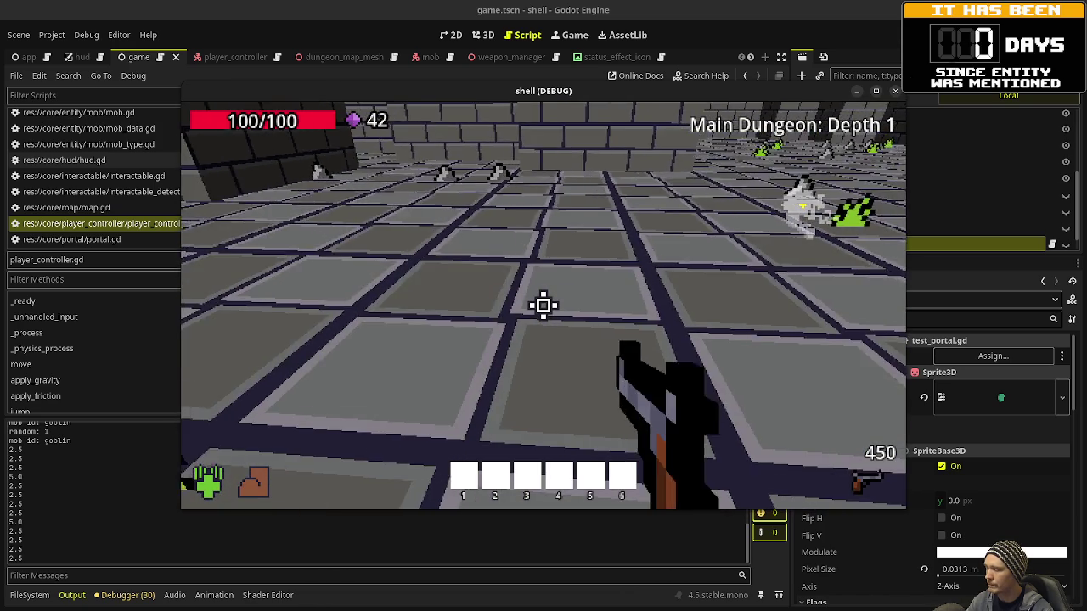
pyautogui.press('a')
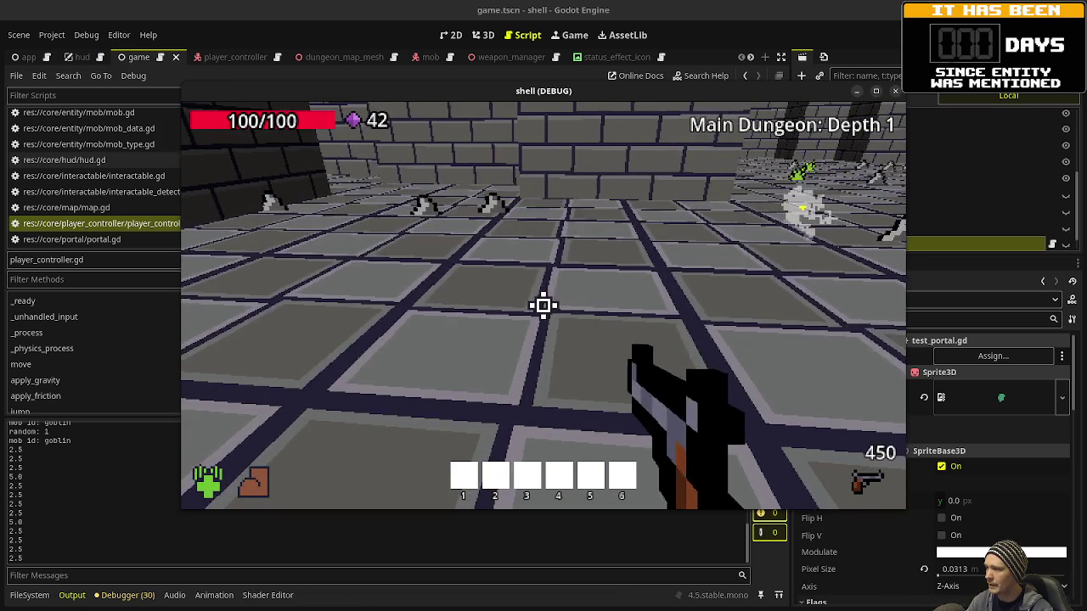
pyautogui.press('w')
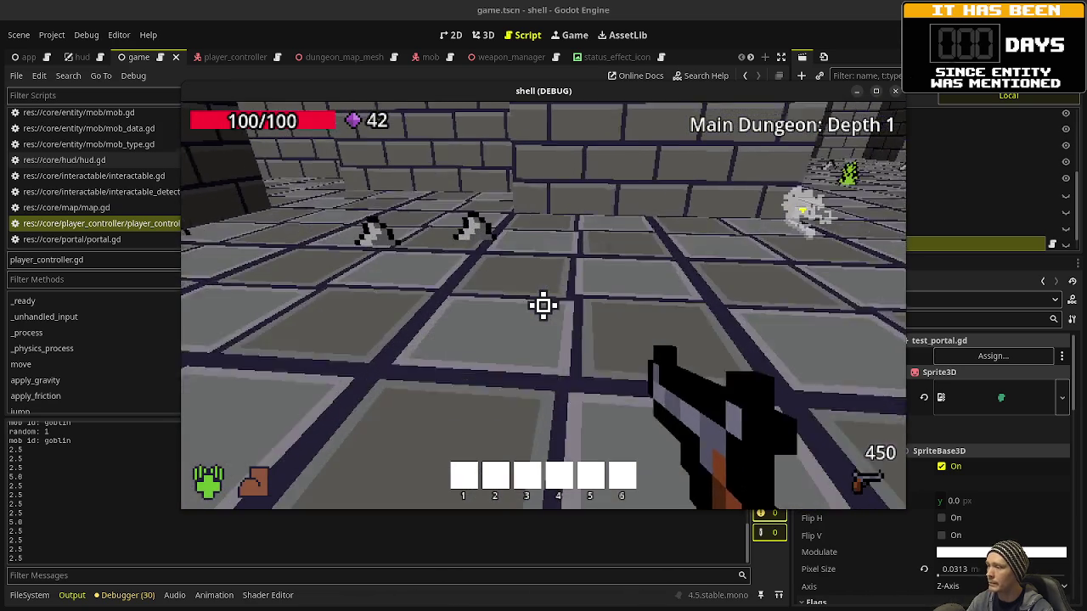
pyautogui.press('w')
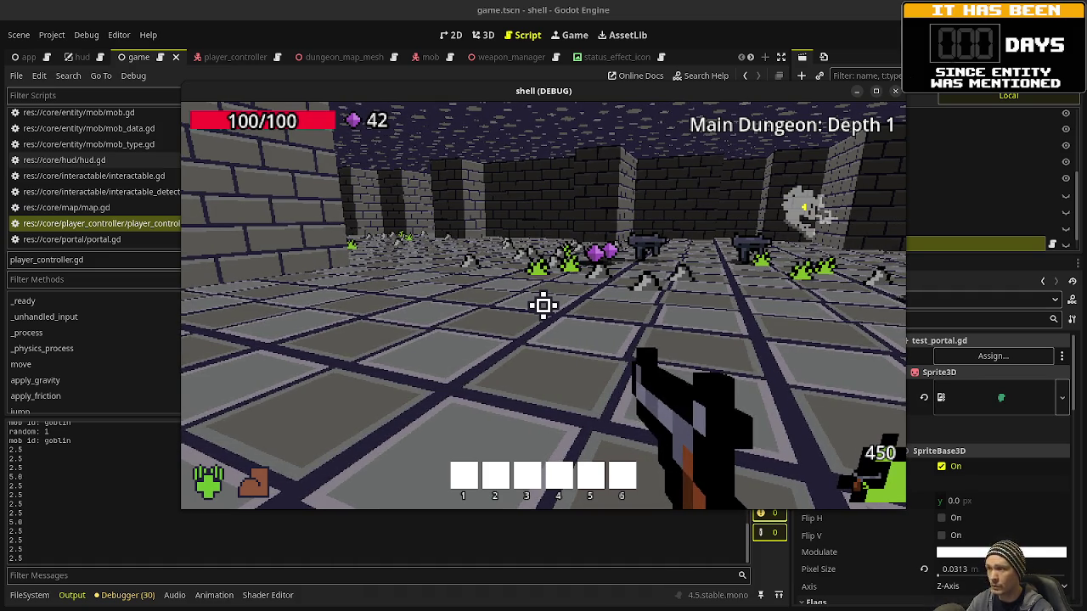
# - Collect the floor gems to reach a count of 45, fire at the slimes, then return to Obsidian
pyautogui.press('w')
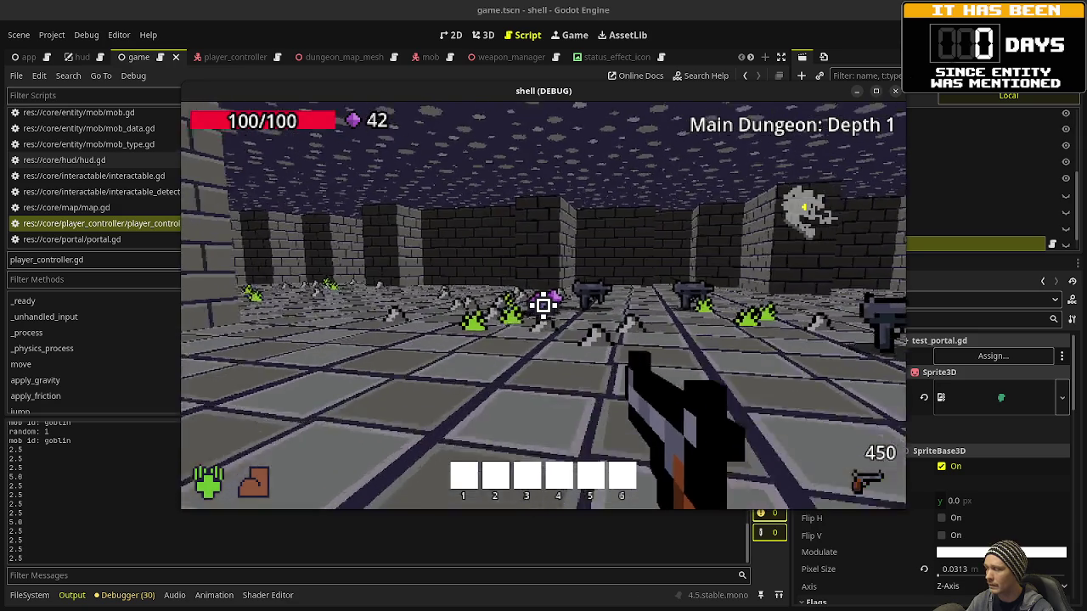
pyautogui.press('w')
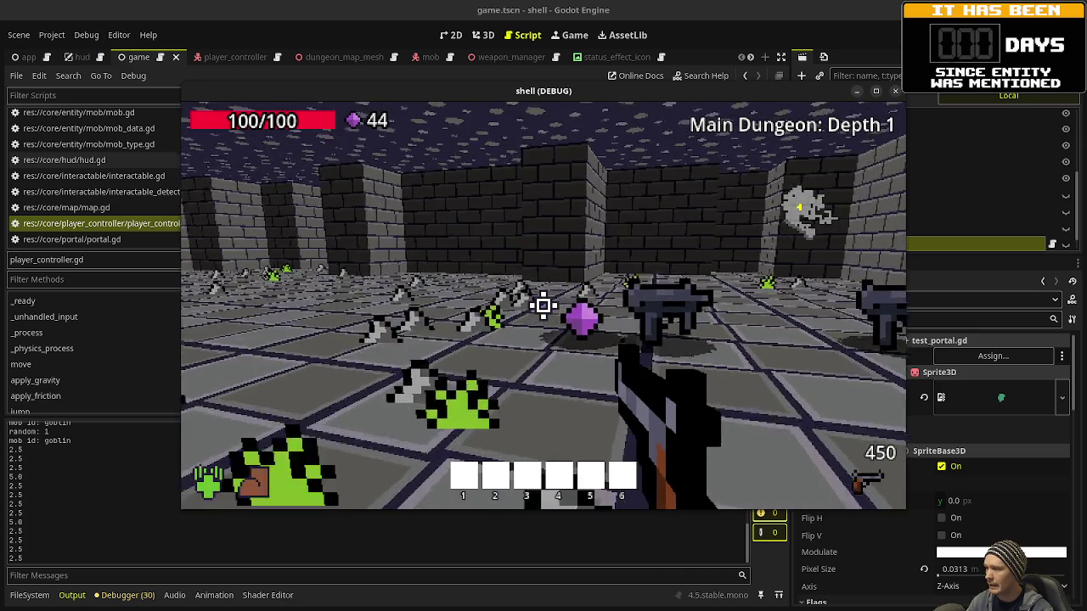
pyautogui.press('w')
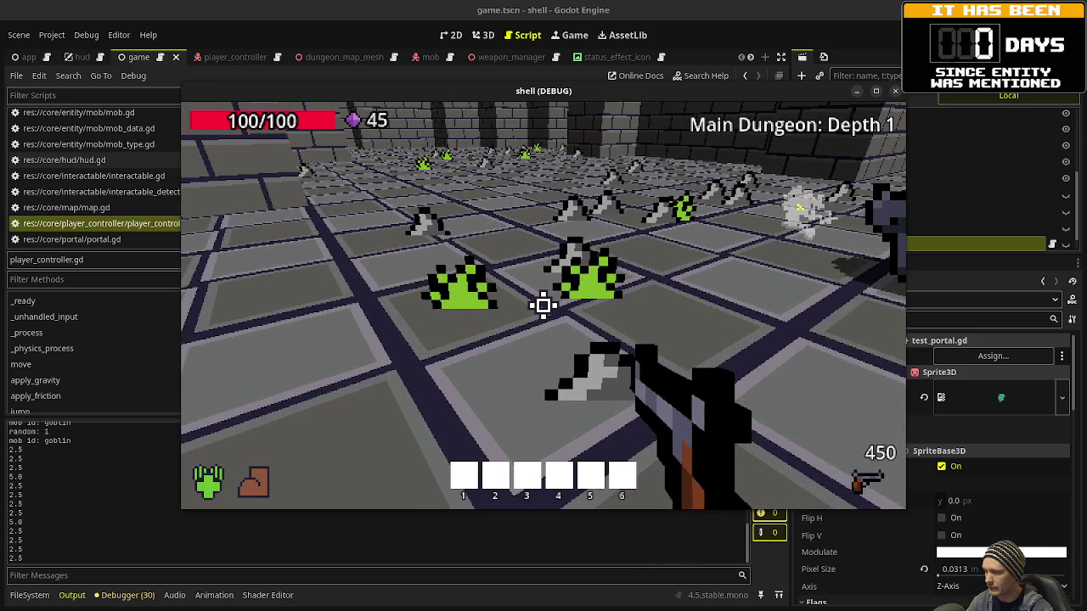
pyautogui.press('w')
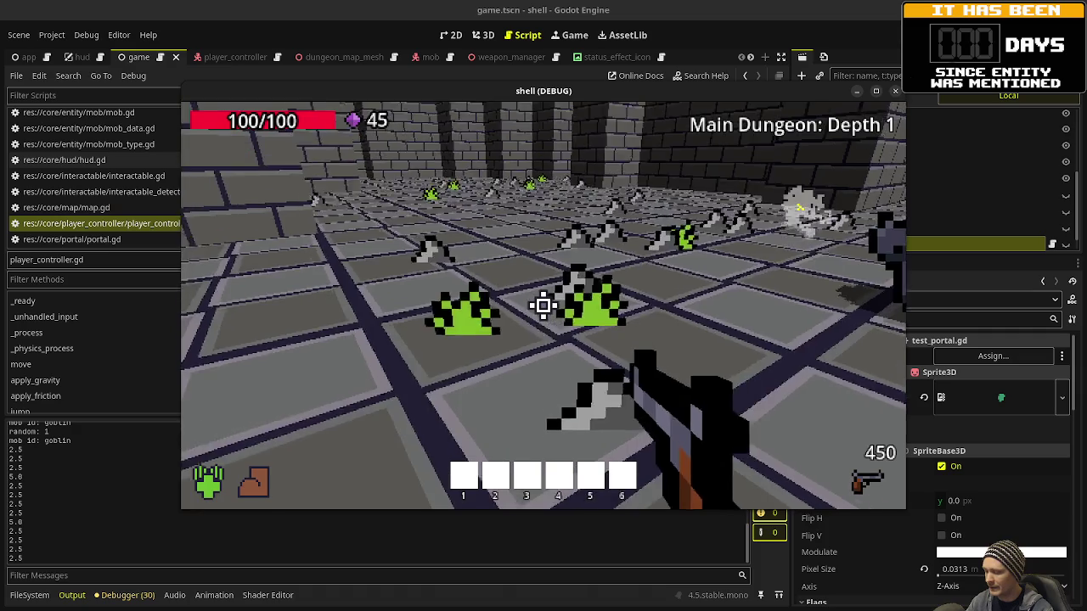
pyautogui.press('w')
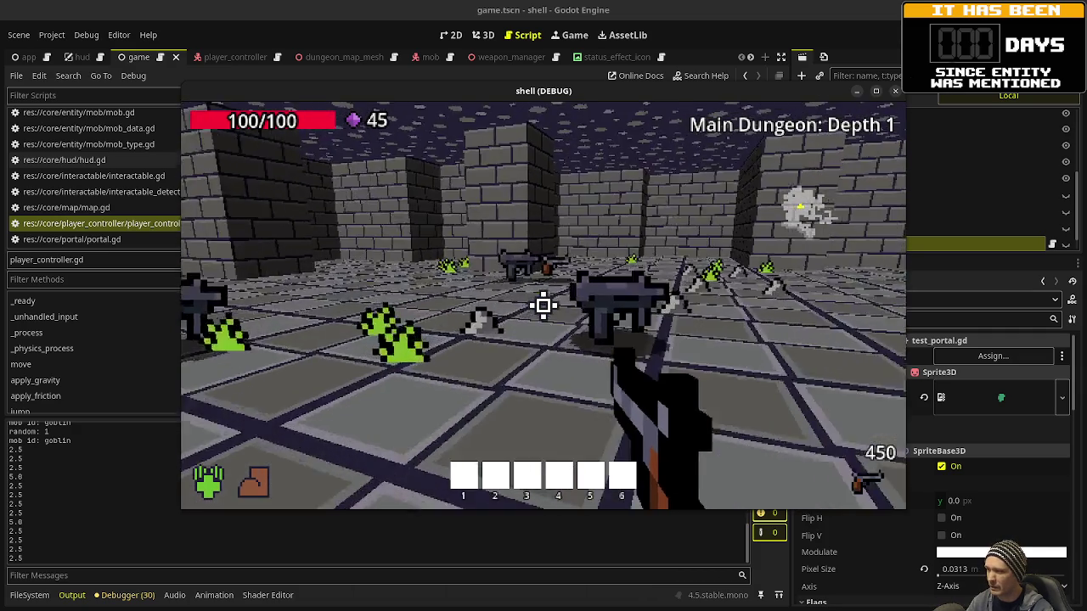
pyautogui.press('w')
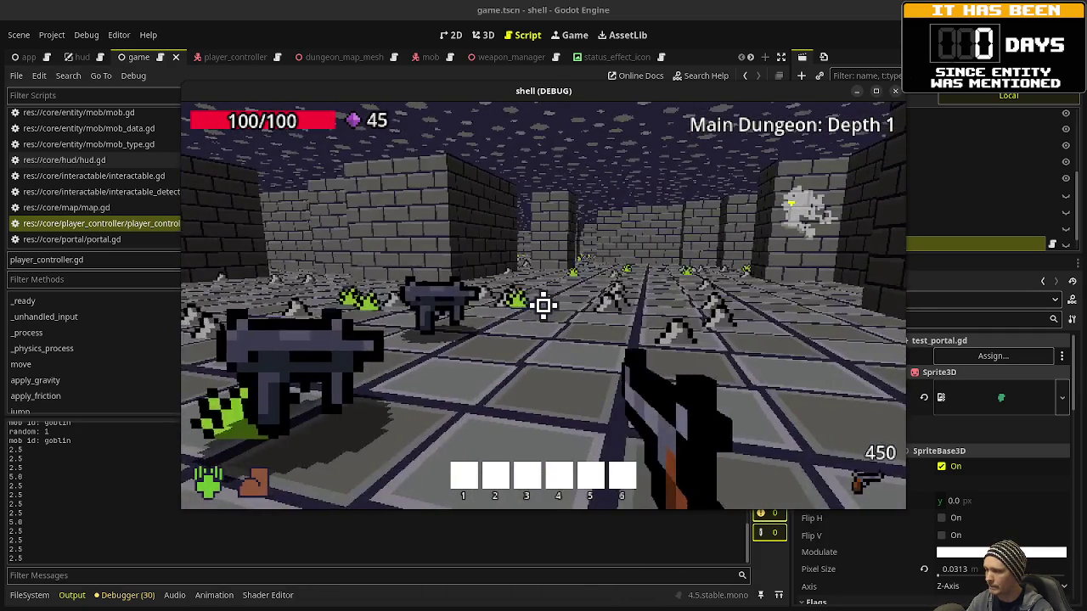
pyautogui.press('w')
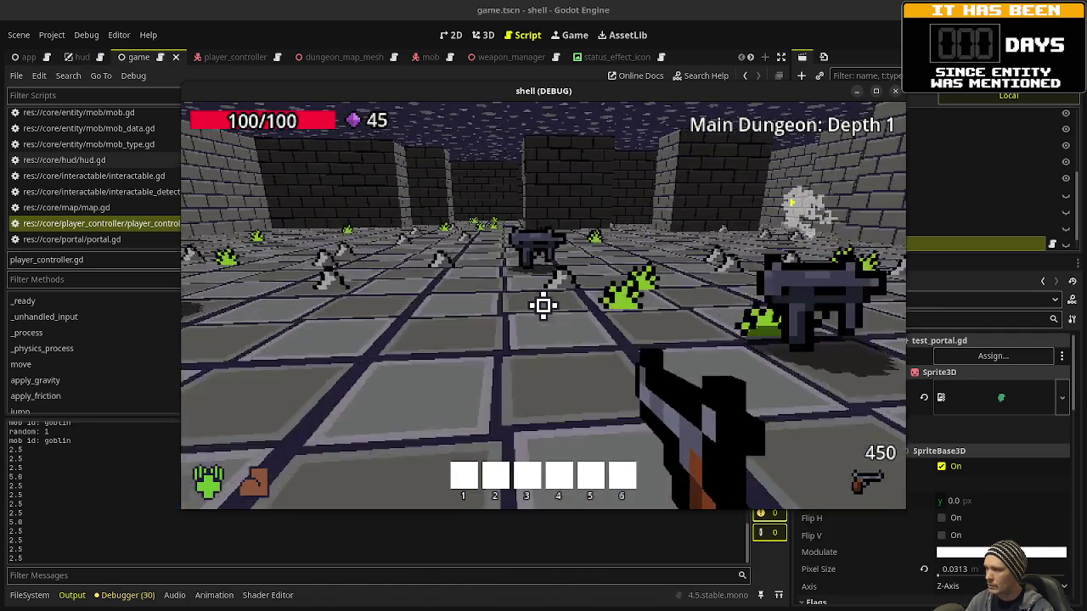
pyautogui.press('w')
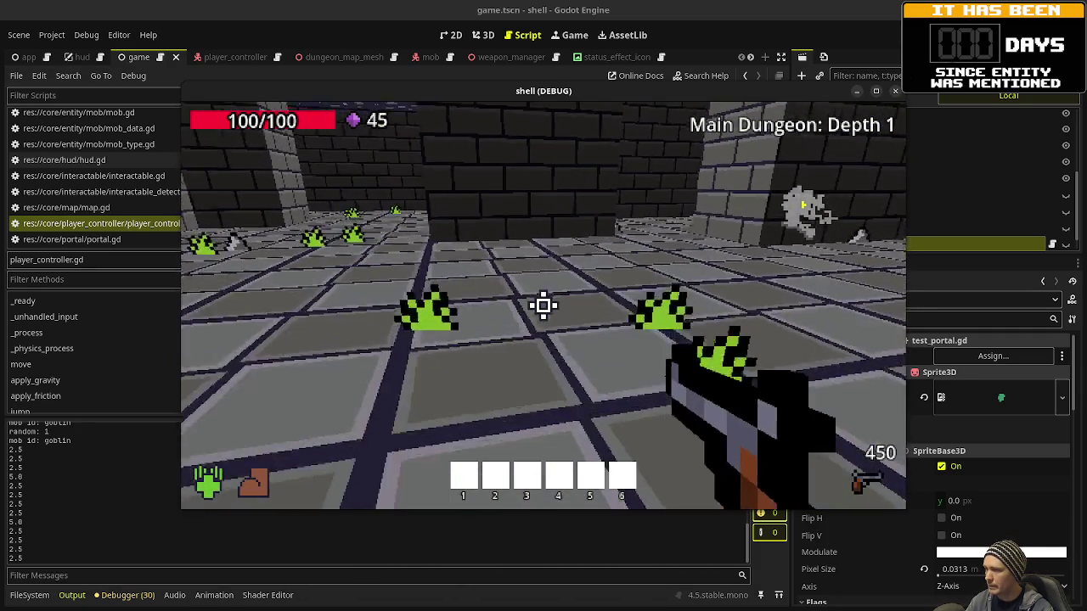
pyautogui.press('w')
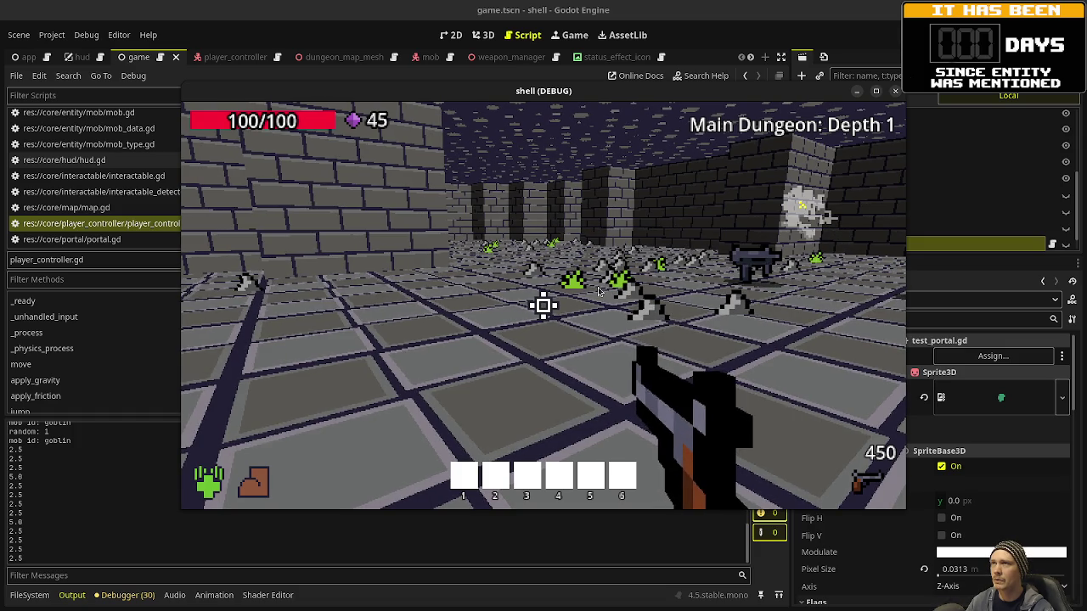
pyautogui.click(543, 306)
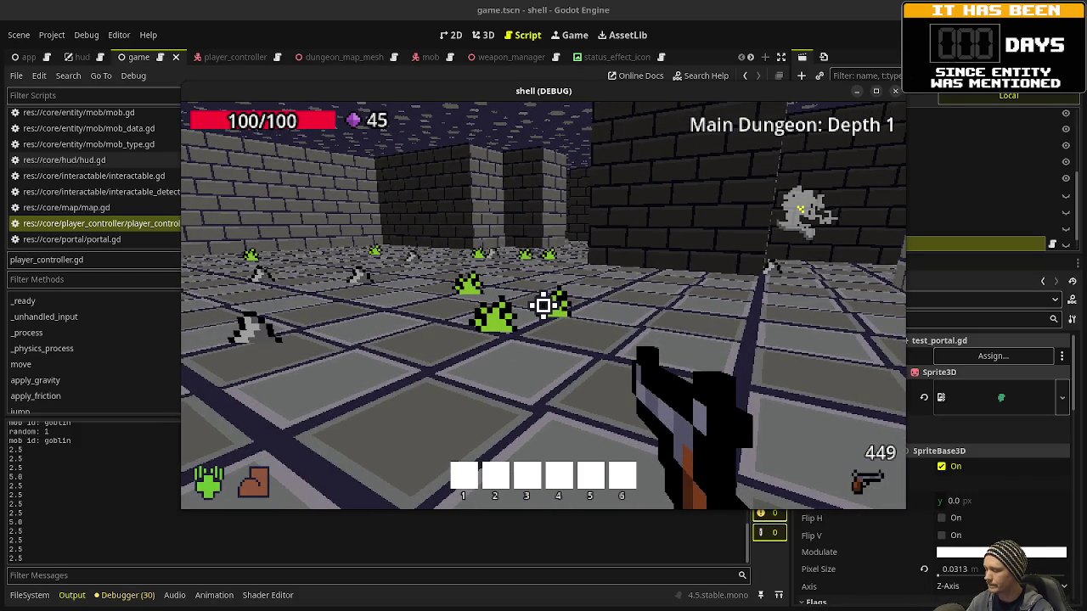
pyautogui.hotkey('alt', 'Tab')
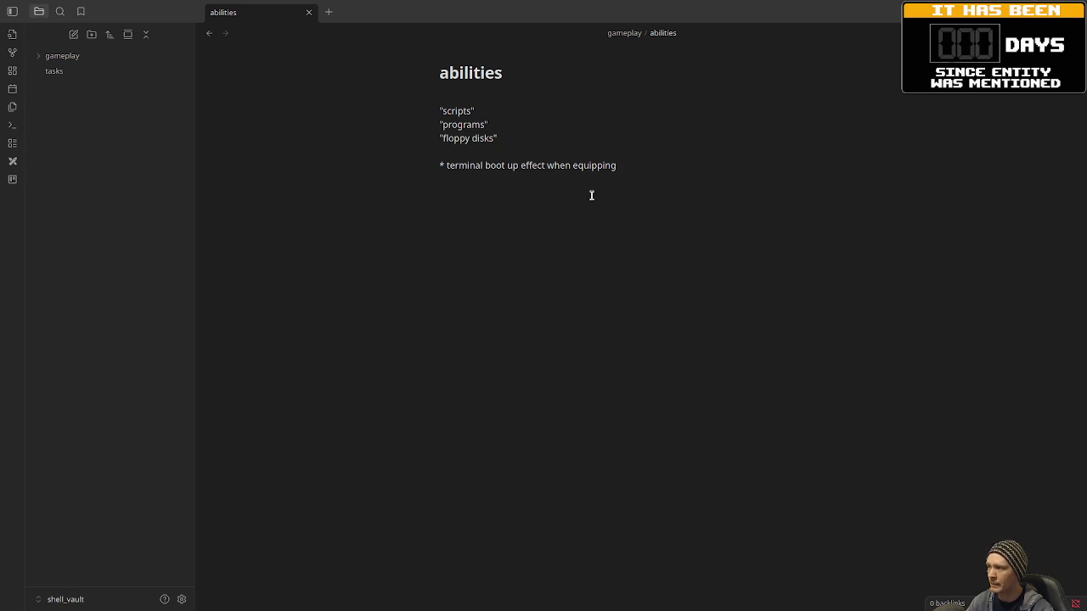
# - Add 'Utility scripts: healing, stat boosts' below the terminal boot up line
pyautogui.moveTo(471, 166); pyautogui.dragTo(615, 166)
pyautogui.click(660, 169)
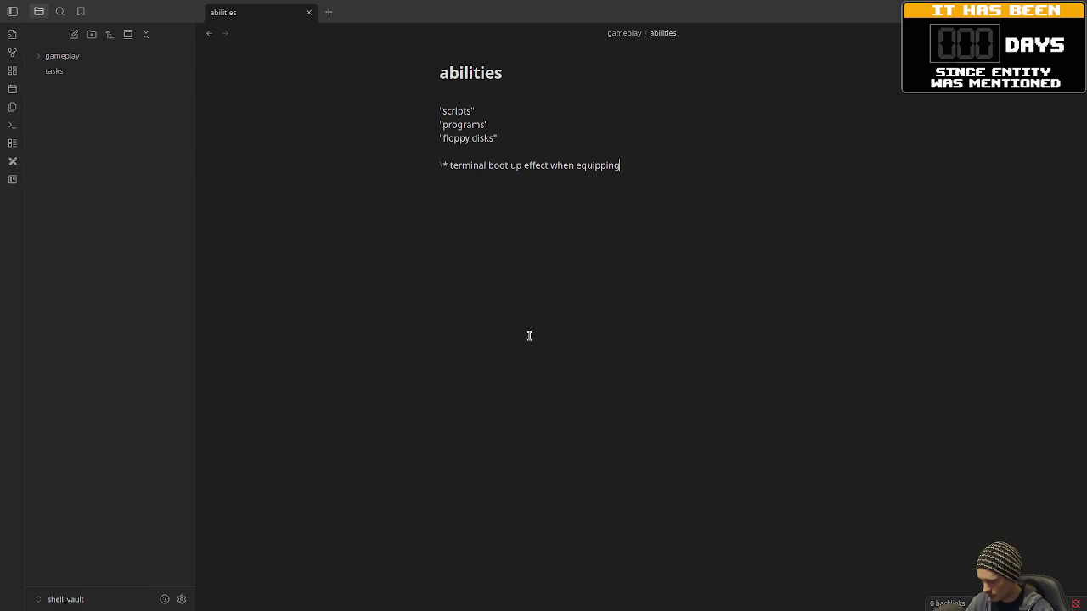
pyautogui.press('Return')
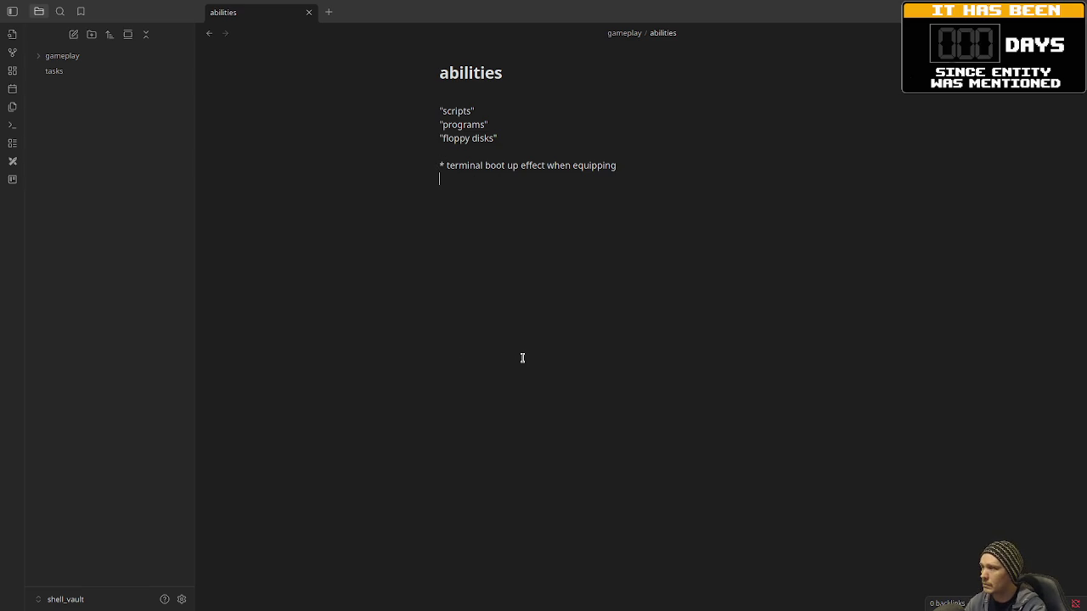
pyautogui.write('Utility')
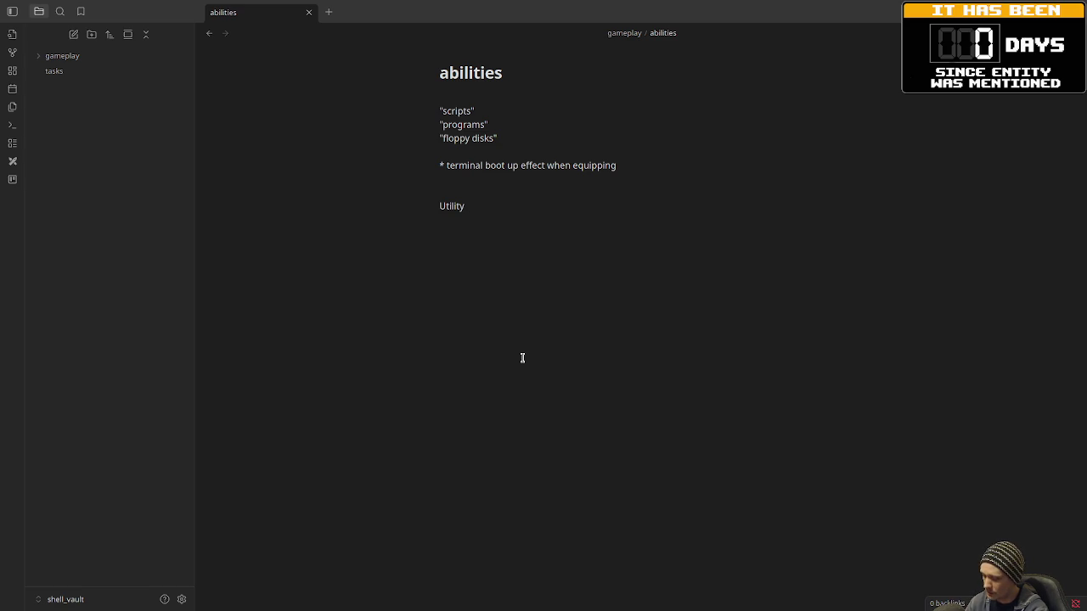
pyautogui.write('scripts: healing, ')
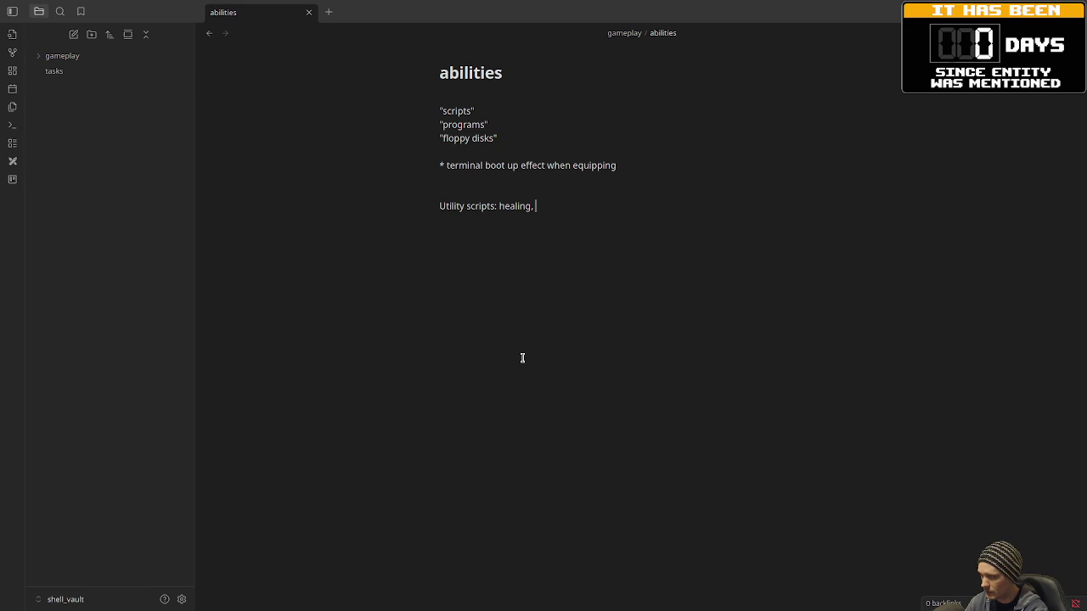
pyautogui.write('stat boosts')
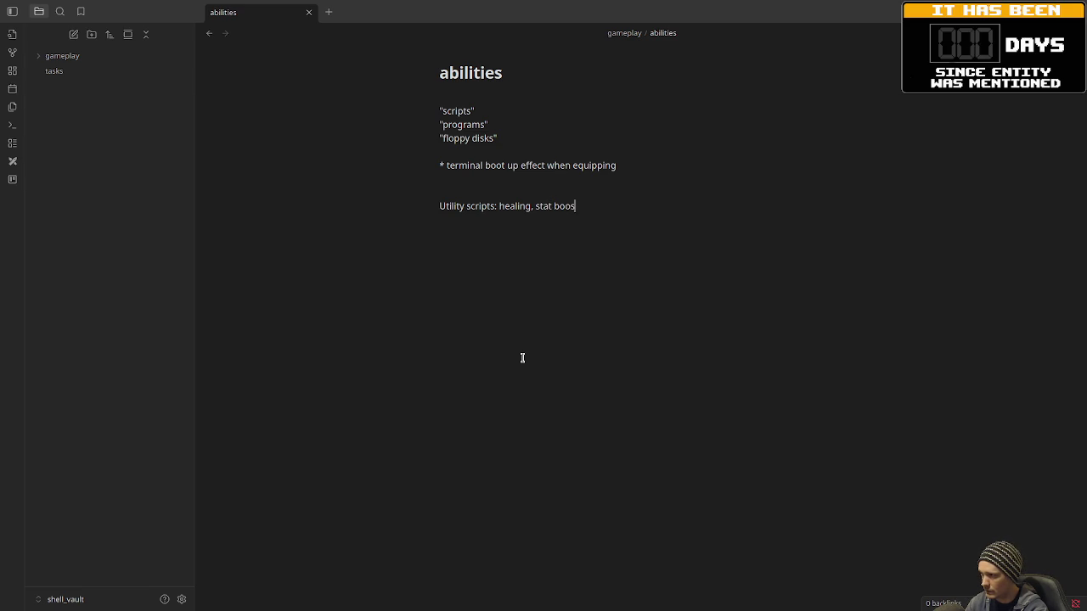
pyautogui.press('Return')
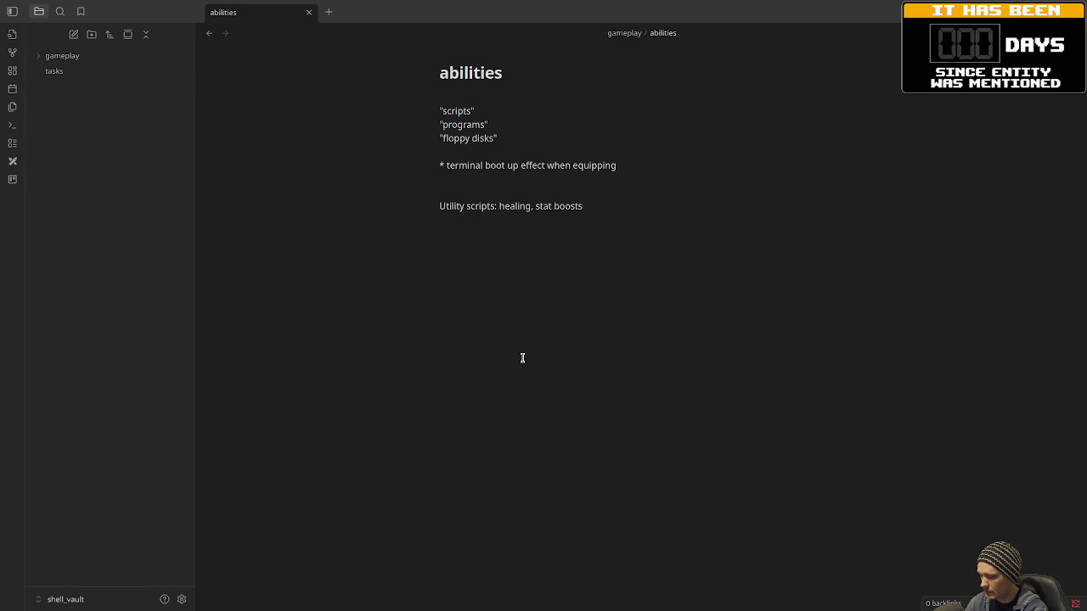
# - Add Firewall hacks, Injection hacks and Daemon summons entries with their effects
pyautogui.write('Firewall H')
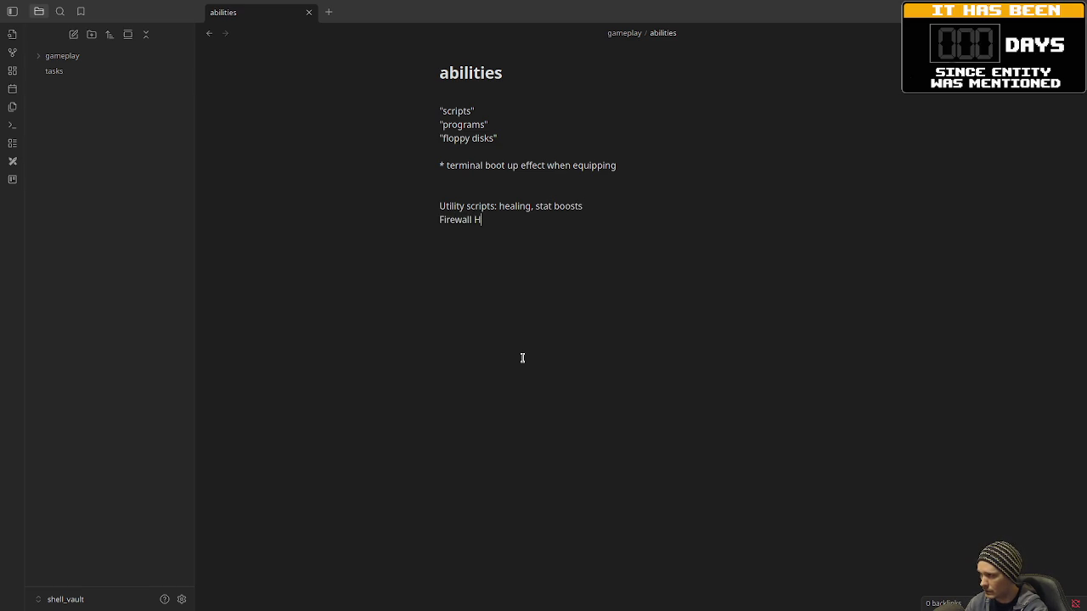
pyautogui.press('BackSpace')
pyautogui.write('hacks: defense b')
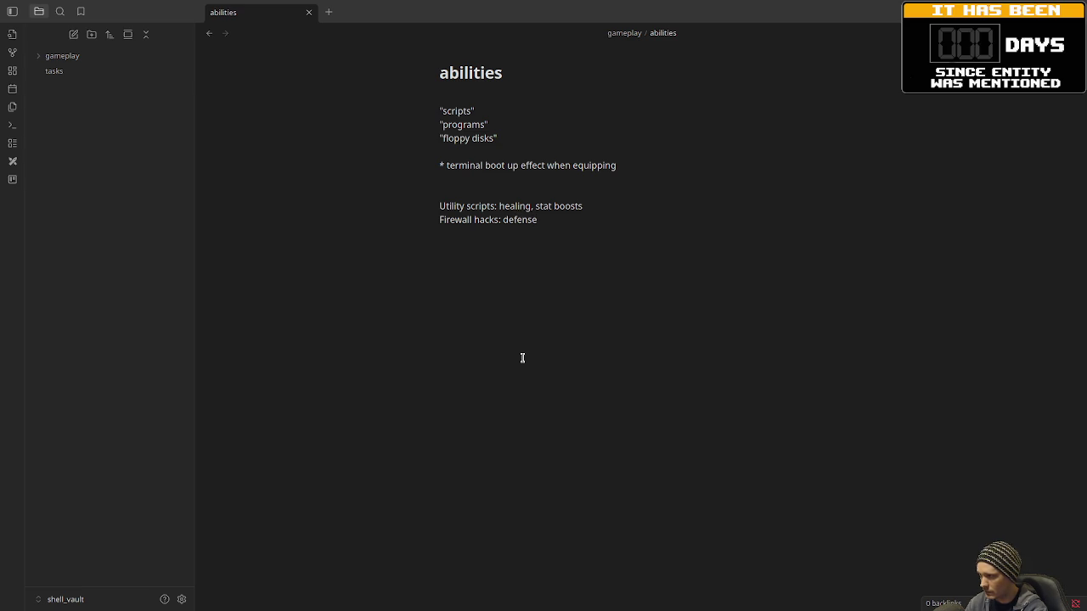
pyautogui.write('oosts')
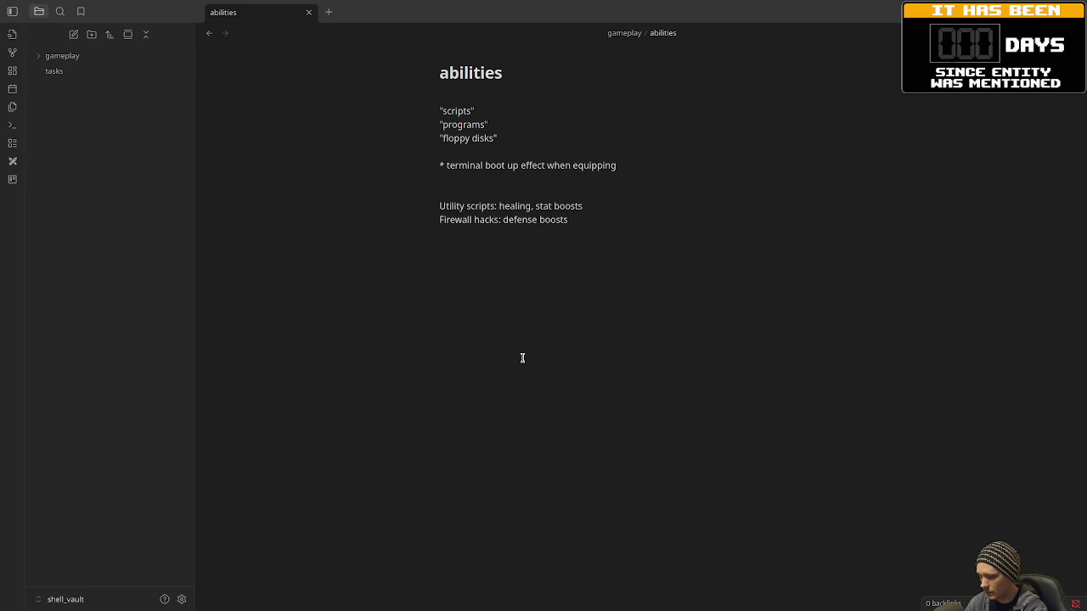
pyautogui.write(', shields ')
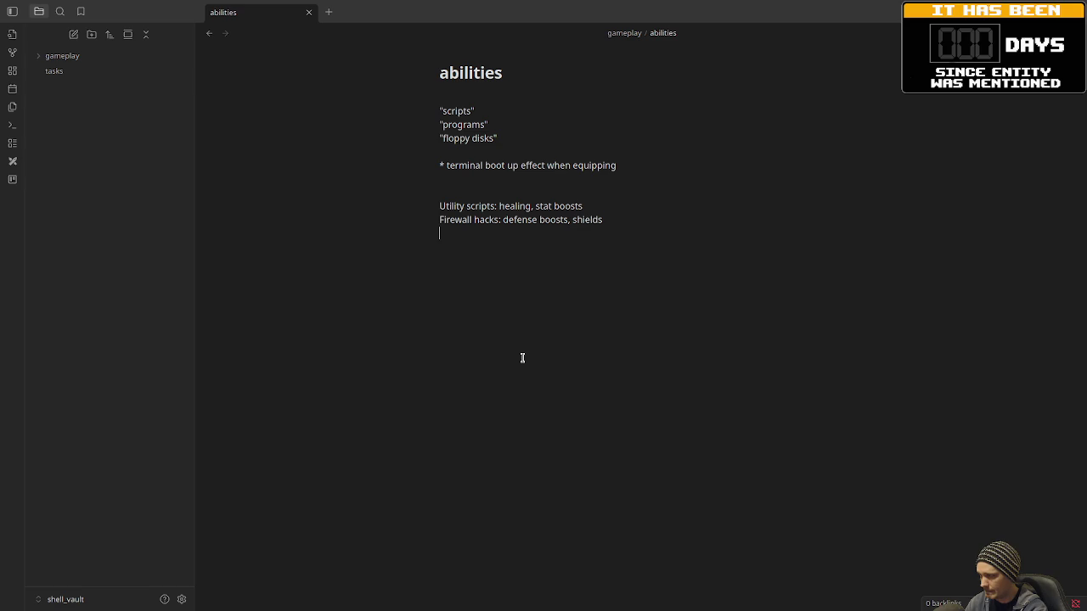
pyautogui.write('Inj')
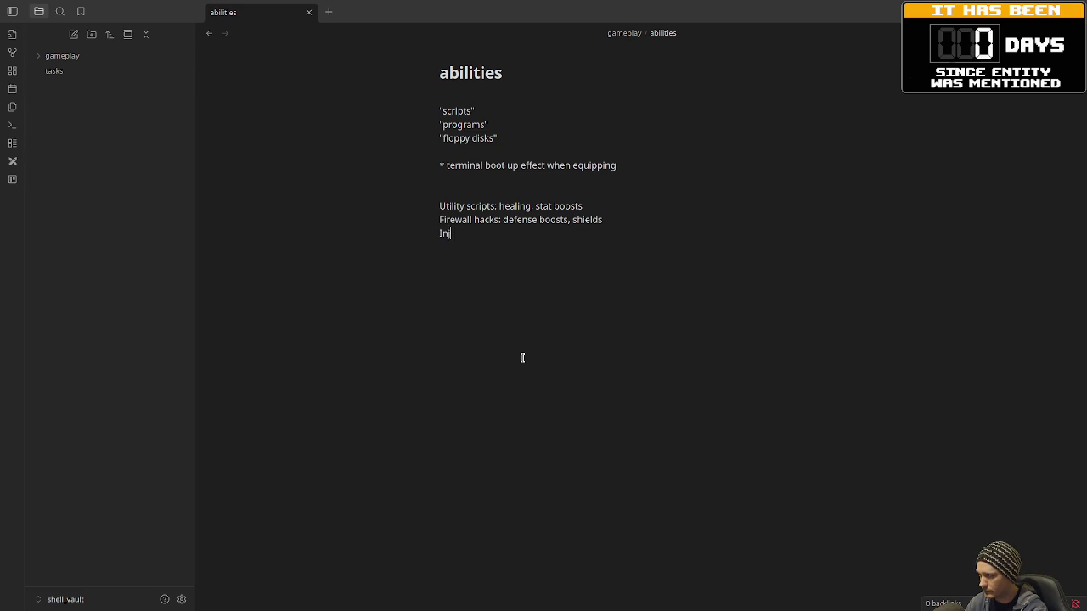
pyautogui.write('ection hacks: A')
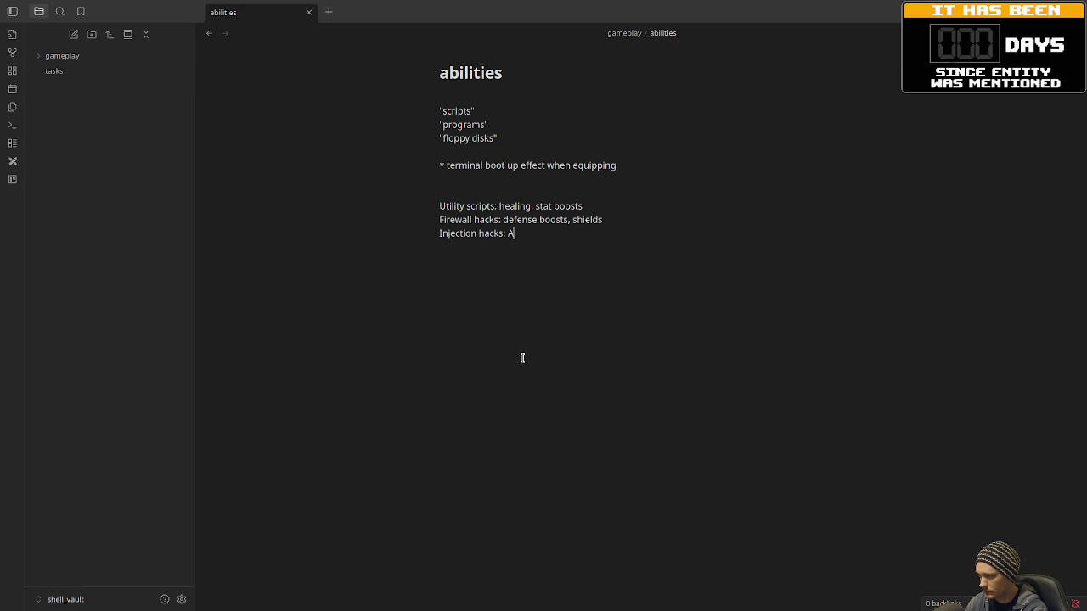
pyautogui.write('oE damag')
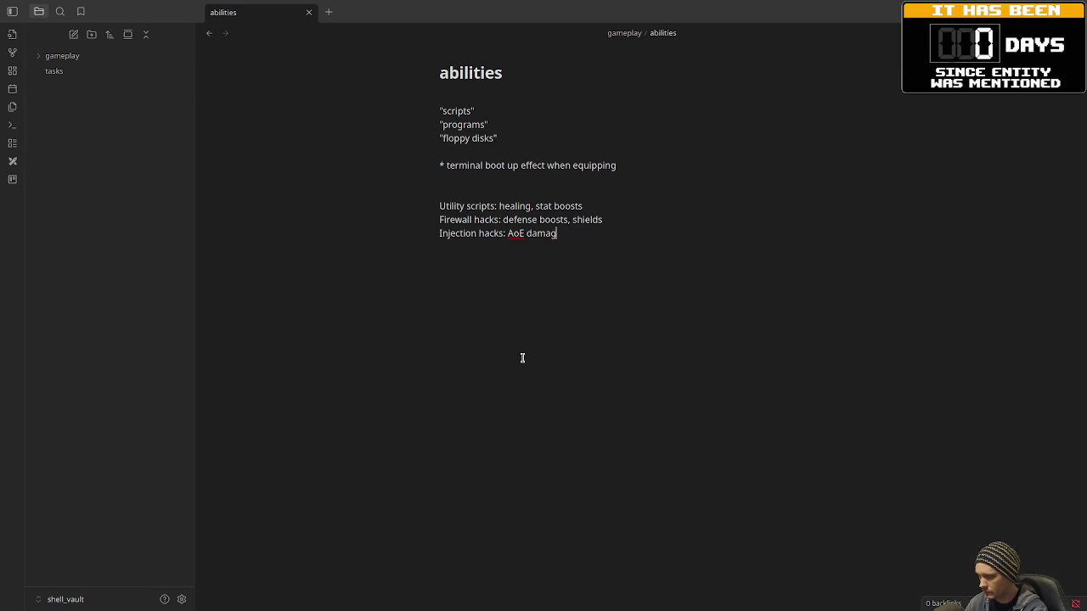
pyautogui.write('e, debuffs')
pyautogui.press('Return')
pyautogui.write('Da')
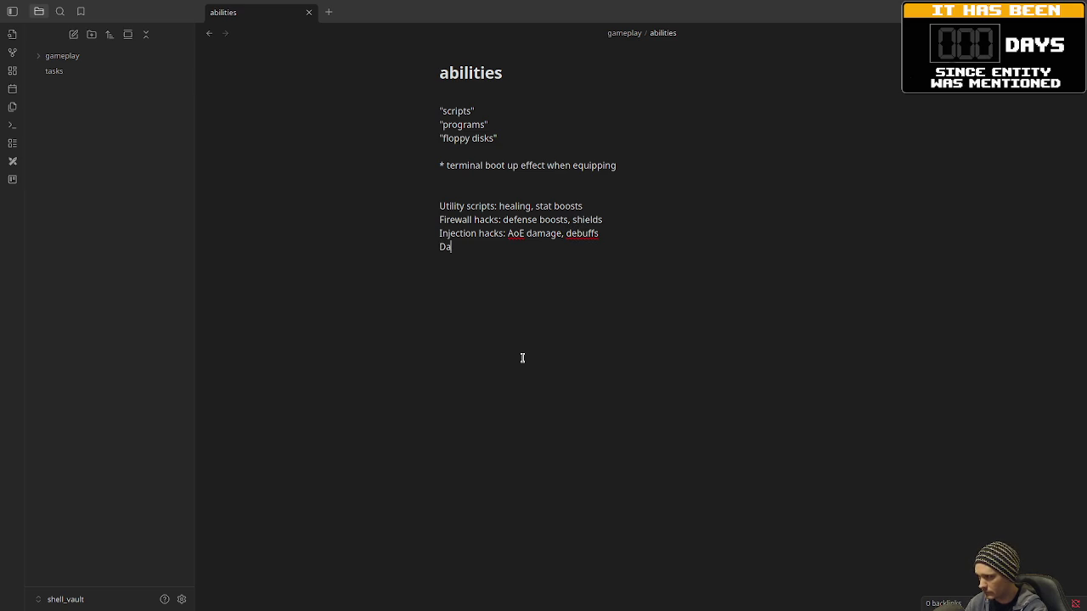
pyautogui.write('emon summons: spawn helpers,')
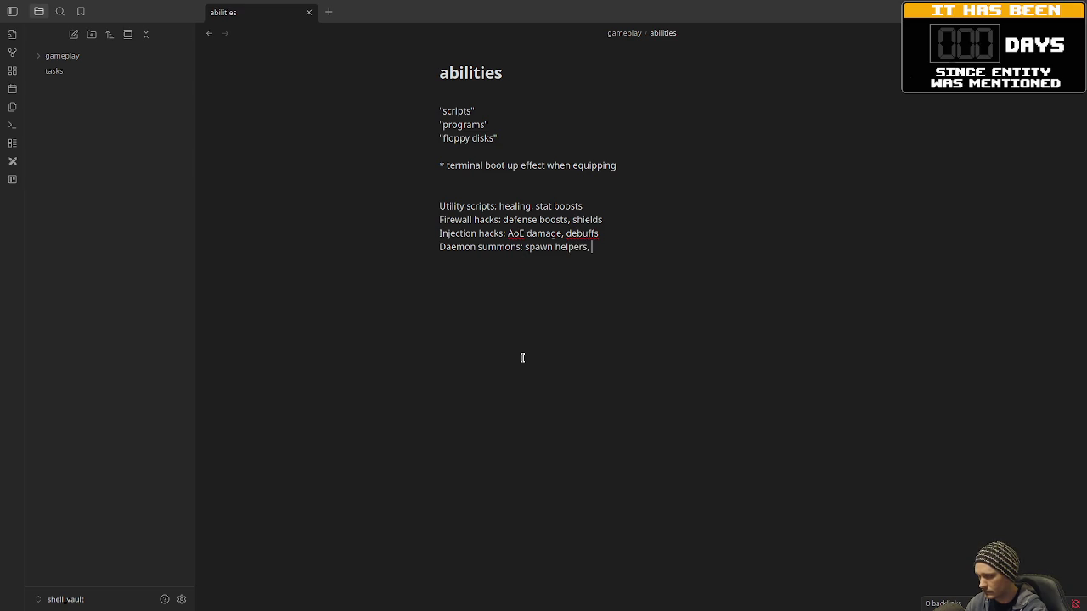
pyautogui.write(' drones')
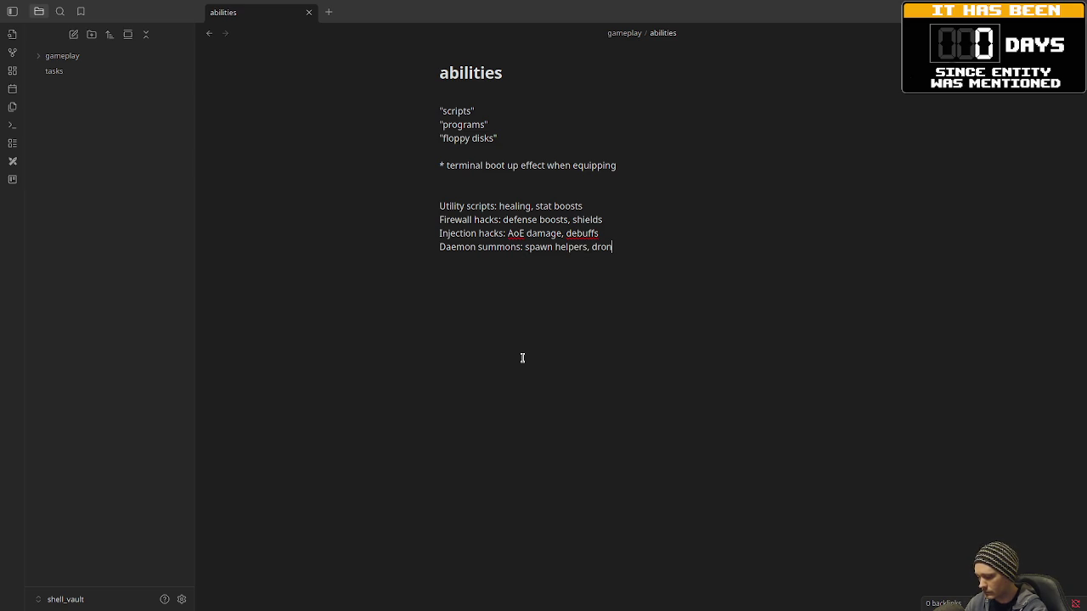
pyautogui.press('Return')
pyautogui.press('Return')
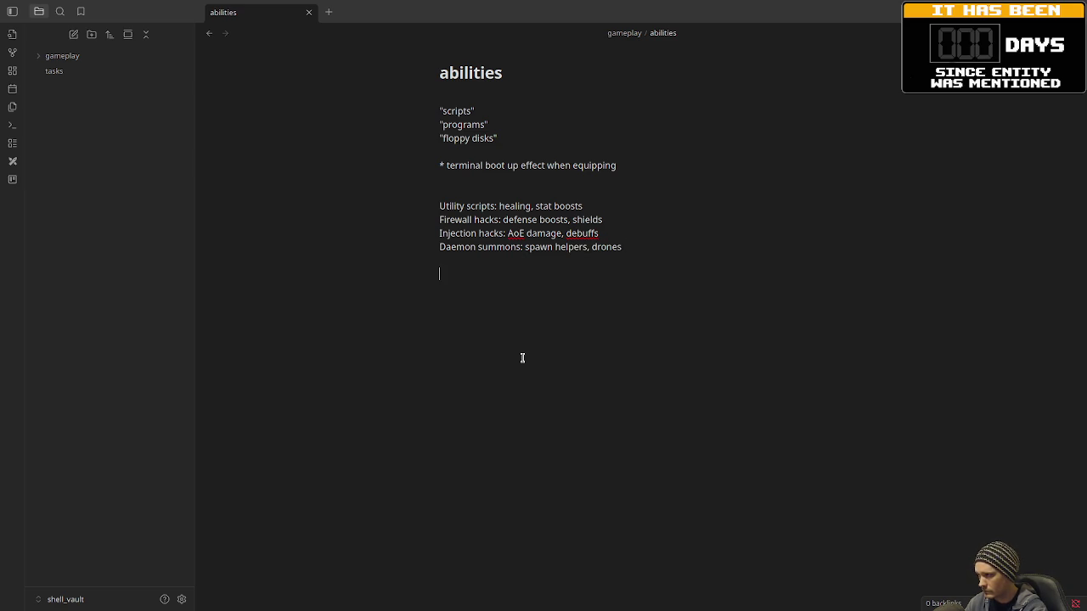
# - Append '(.exe filenames??)' on its own line and trim the extra blank line
pyautogui.write('(.exe f')
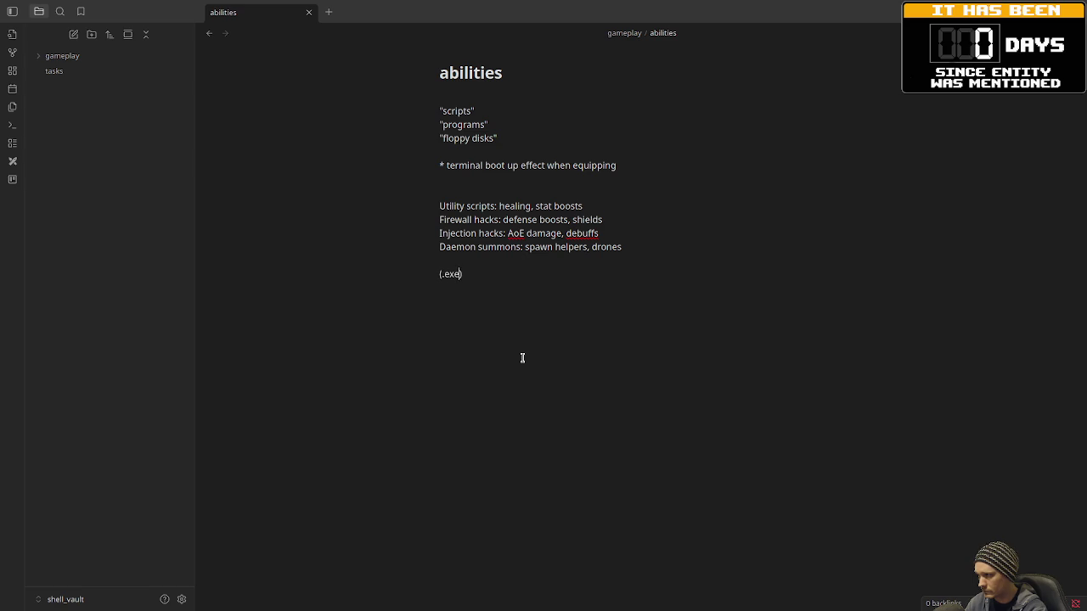
pyautogui.write('ile')
pyautogui.press('BackSpace')
pyautogui.press('BackSpace')
pyautogui.write('ames??)')
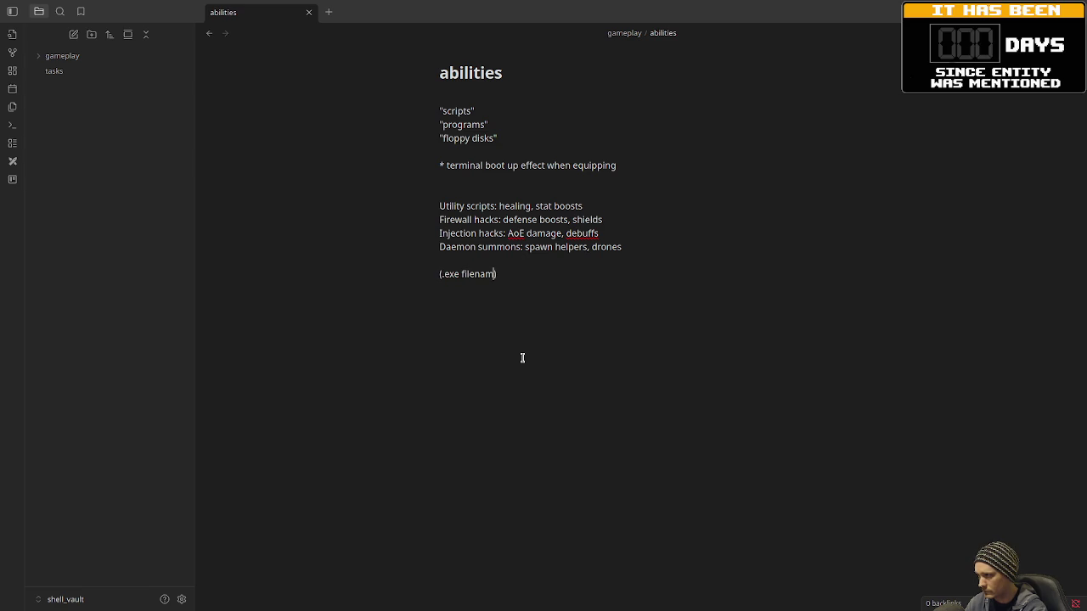
pyautogui.press('Return')
pyautogui.press('Return')
pyautogui.press('Return')
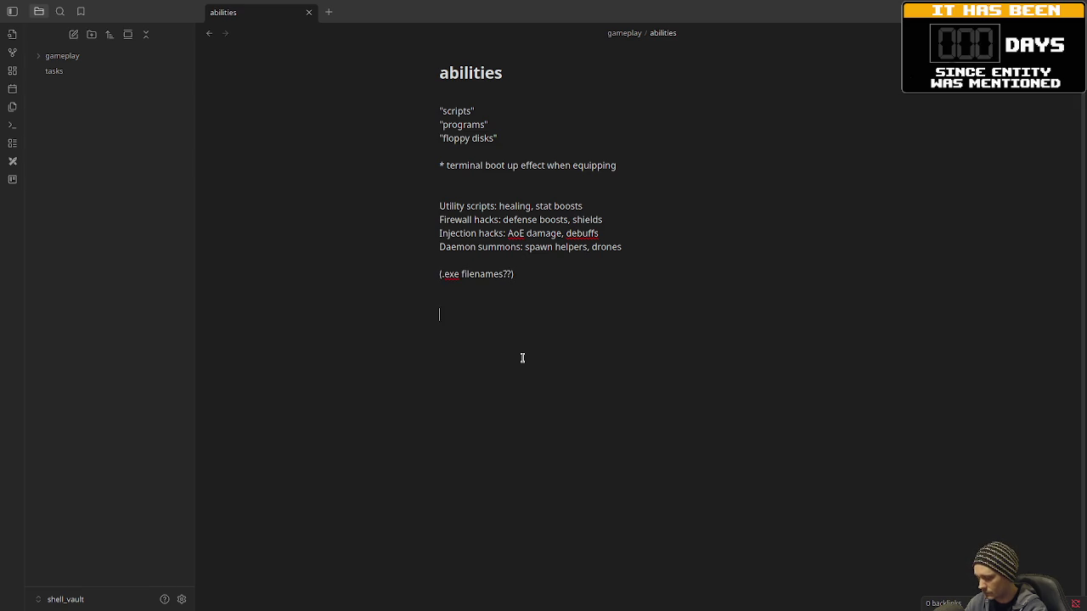
pyautogui.press('BackSpace')
pyautogui.press('BackSpace')
pyautogui.press('BackSpace')
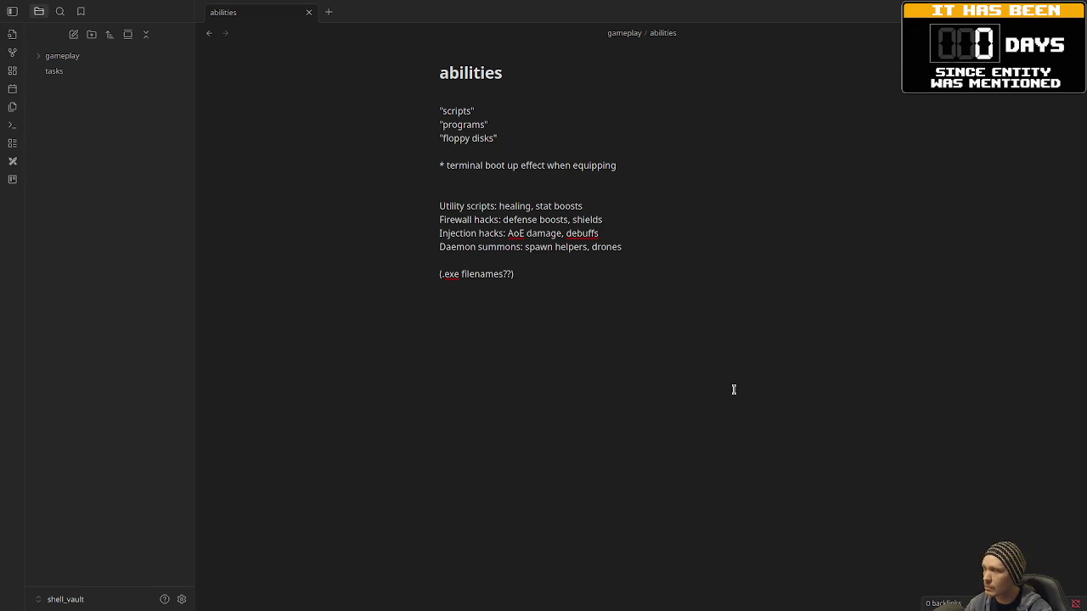
# - Expand the gameplay folder to show the character stats and abilities notes
pyautogui.click(44, 56)
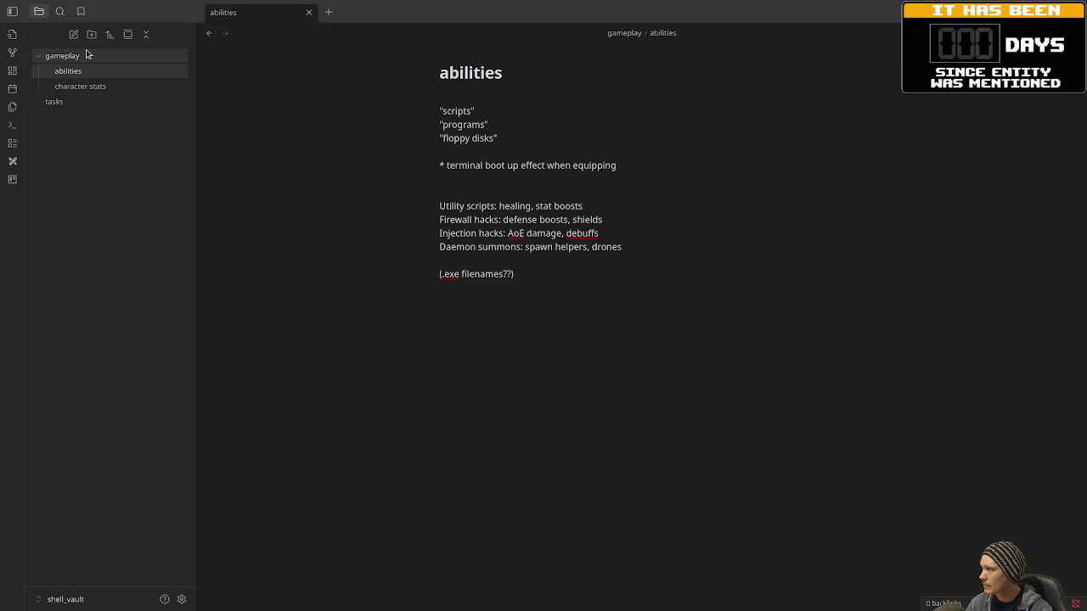
# - Create a new note named 'items' in the gameplay folder
pyautogui.click(85, 56)
pyautogui.rightClick(85, 55)
pyautogui.press('Escape')
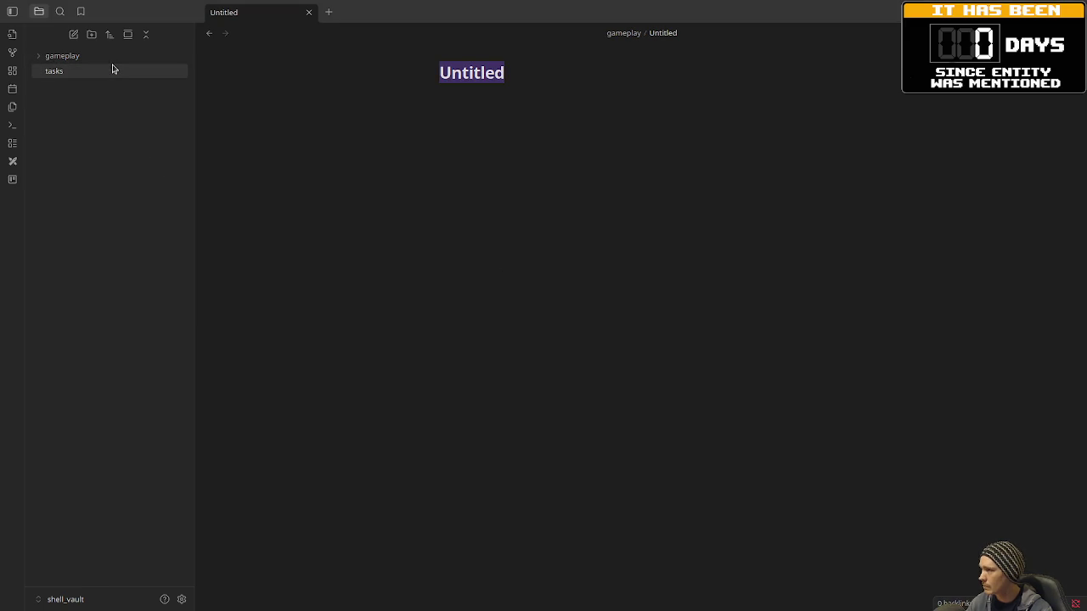
pyautogui.write('items')
pyautogui.press('Return')
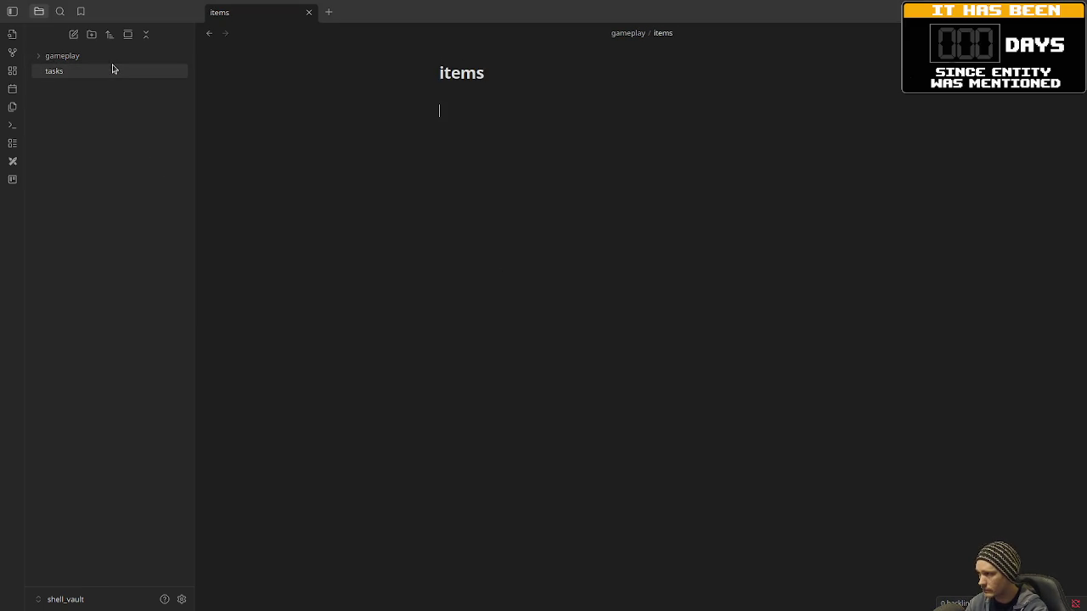
# - List "plugins", "firmware", "runtime modification" and "bios hacks" on separate lines
pyautogui.write('plugins')
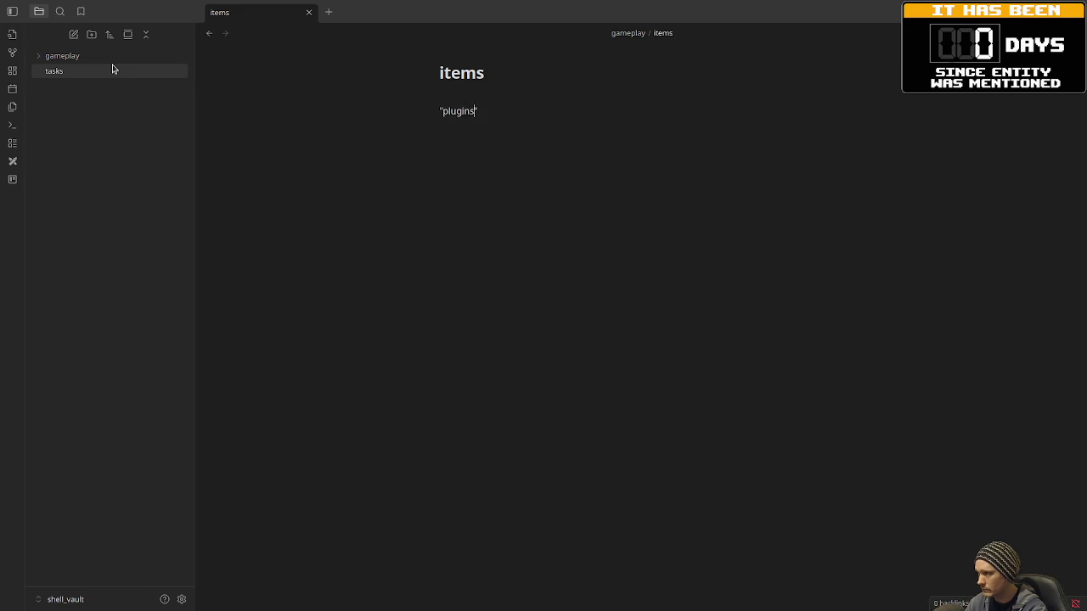
pyautogui.press('Return')
pyautogui.write('"fir')
pyautogui.write('mware')
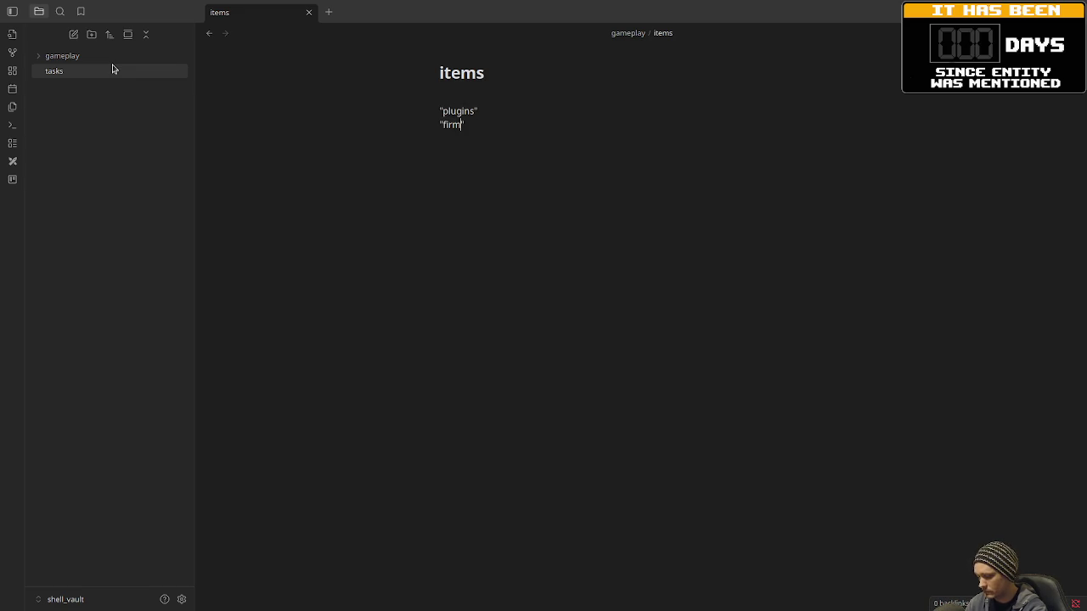
pyautogui.write('"')
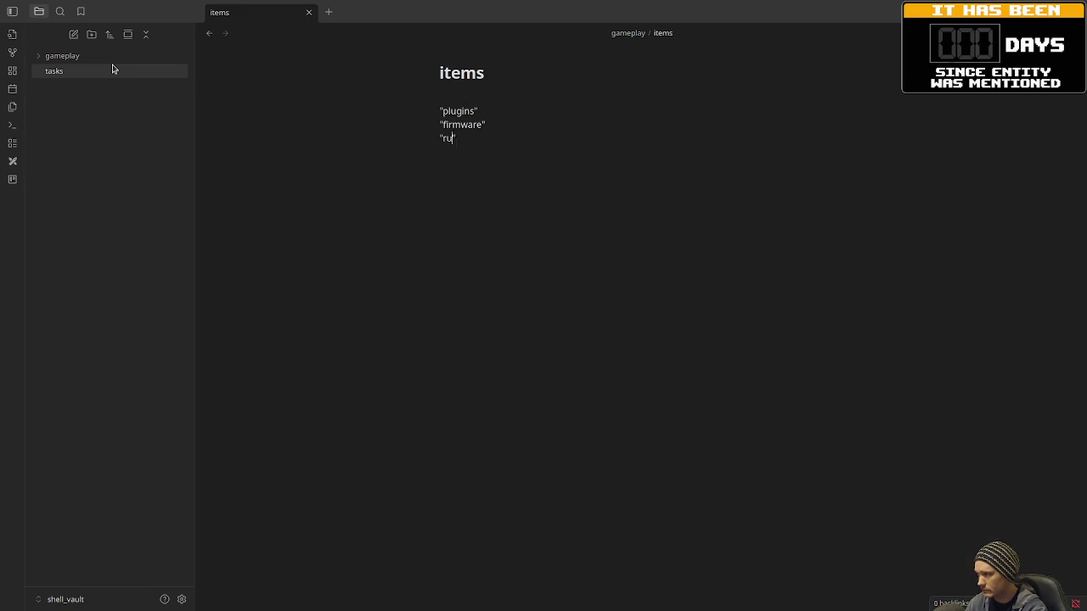
pyautogui.write('runtime modification')
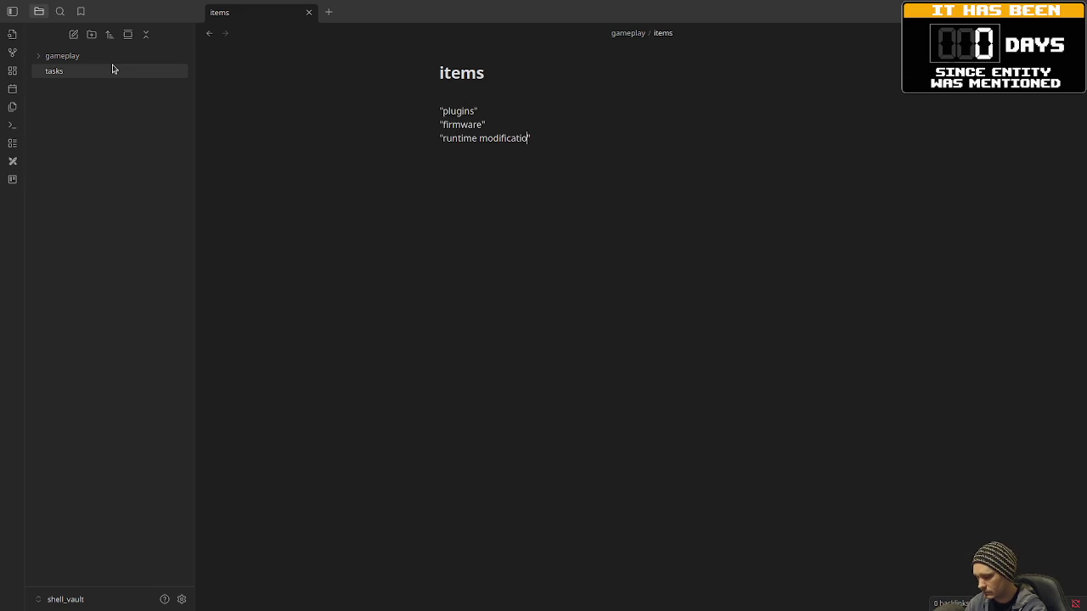
pyautogui.press('Return')
pyautogui.write('ios hacks')
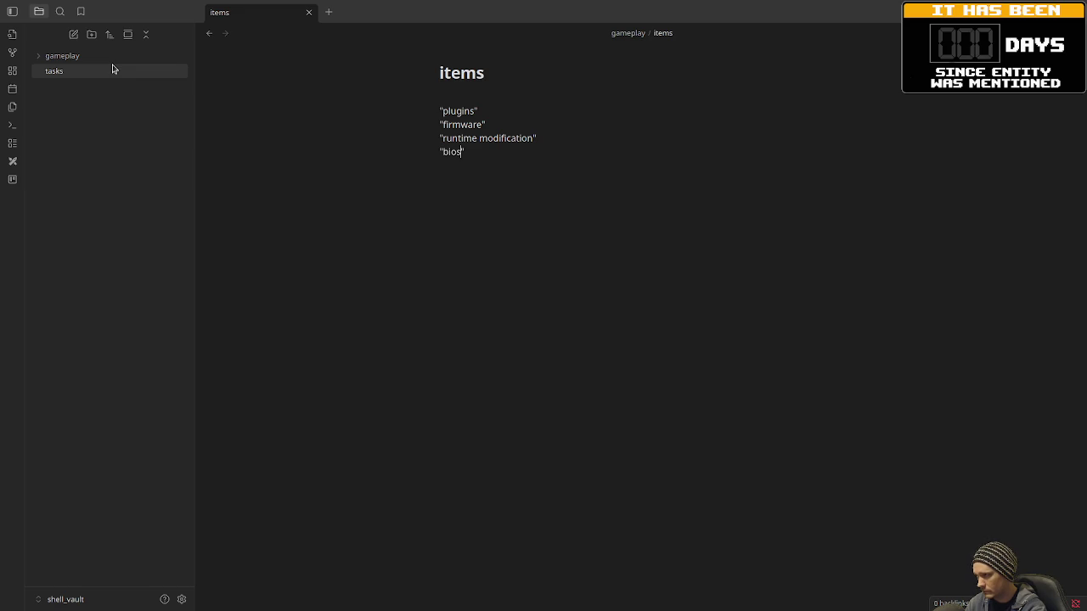
pyautogui.press('Return')
pyautogui.press('Return')
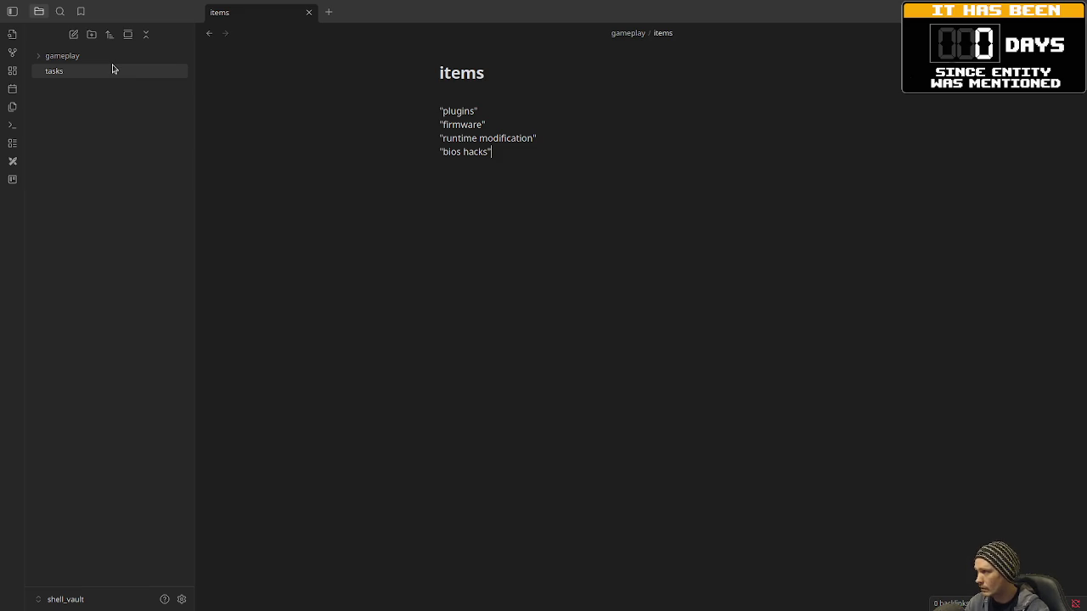
pyautogui.click(44, 59)
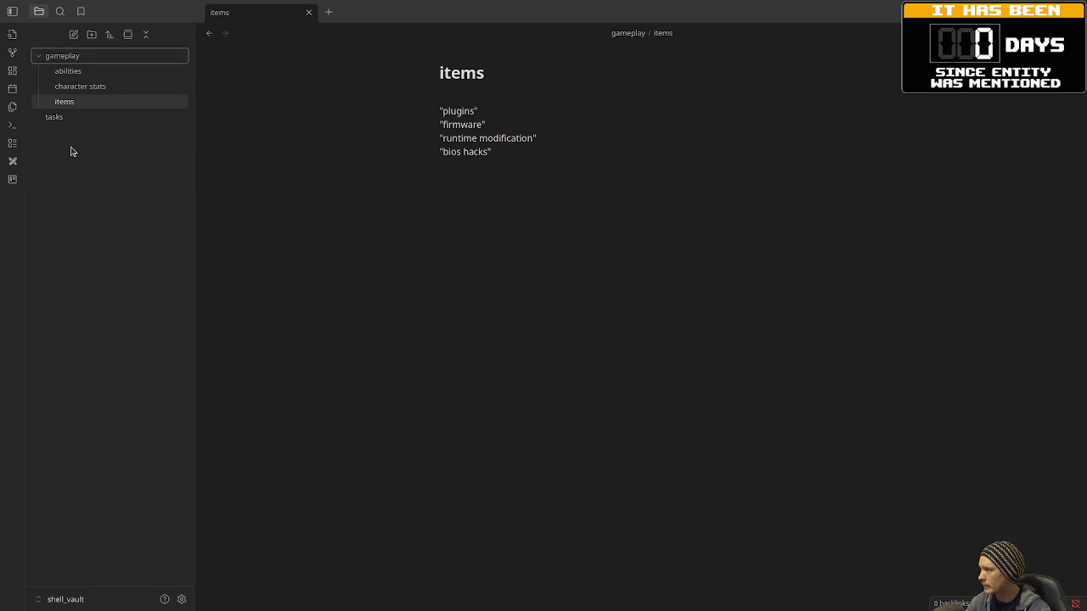
# - Create a new note titled 'sponsors' in the gameplay folder from its context menu
pyautogui.rightClick(74, 58)
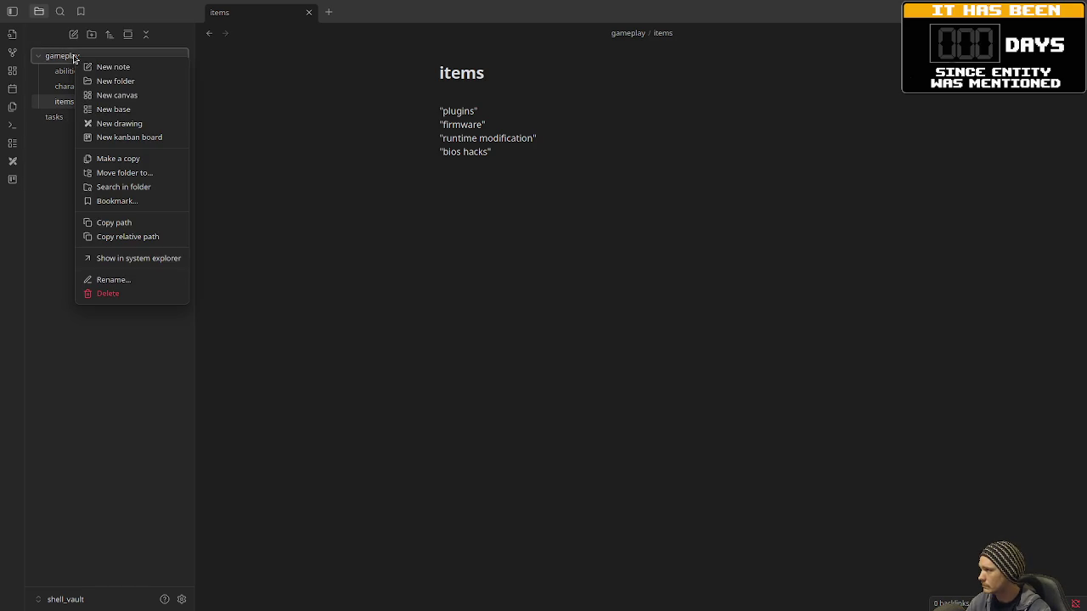
pyautogui.click(127, 67)
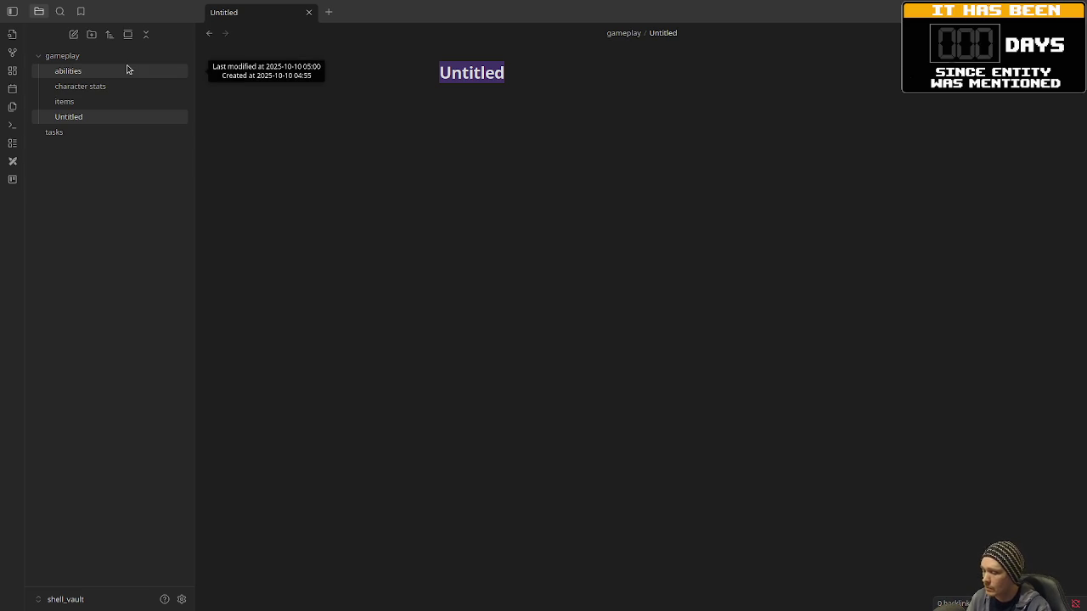
pyautogui.write('sponsors')
pyautogui.press('Return')
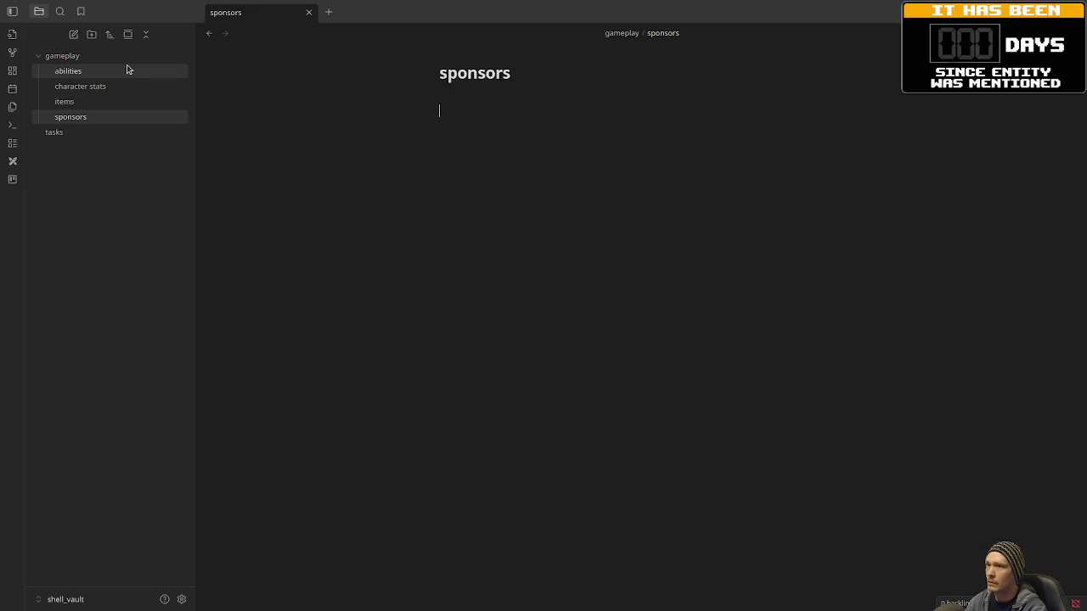
# - Write 'the player can sign with a sponsor' and 'each sponsor has different likes and dislikes'
pyautogui.write('the pla')
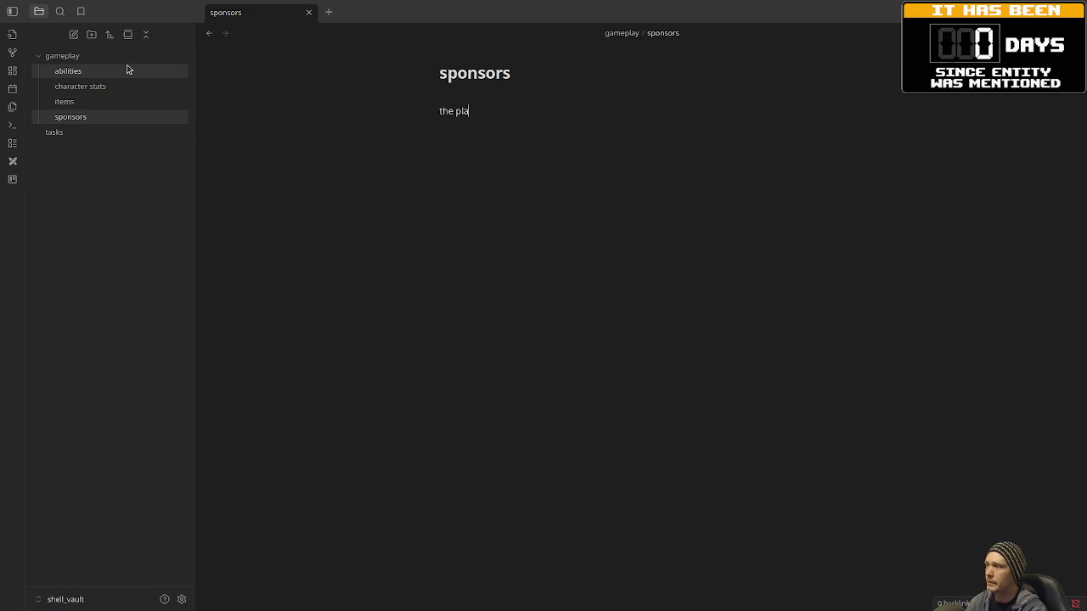
pyautogui.write('yer can')
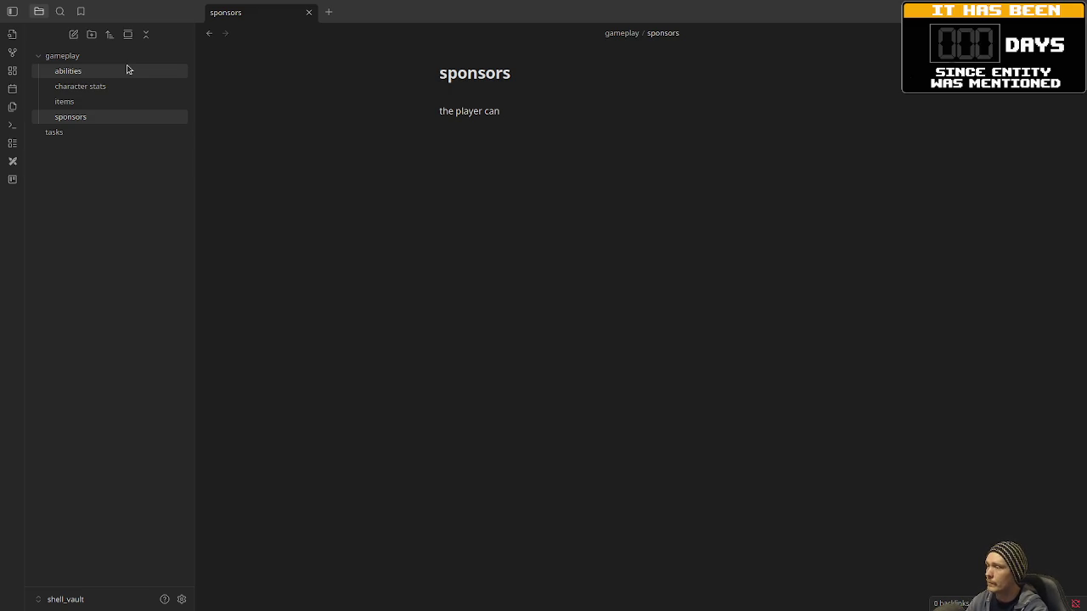
pyautogui.write('sign with ')
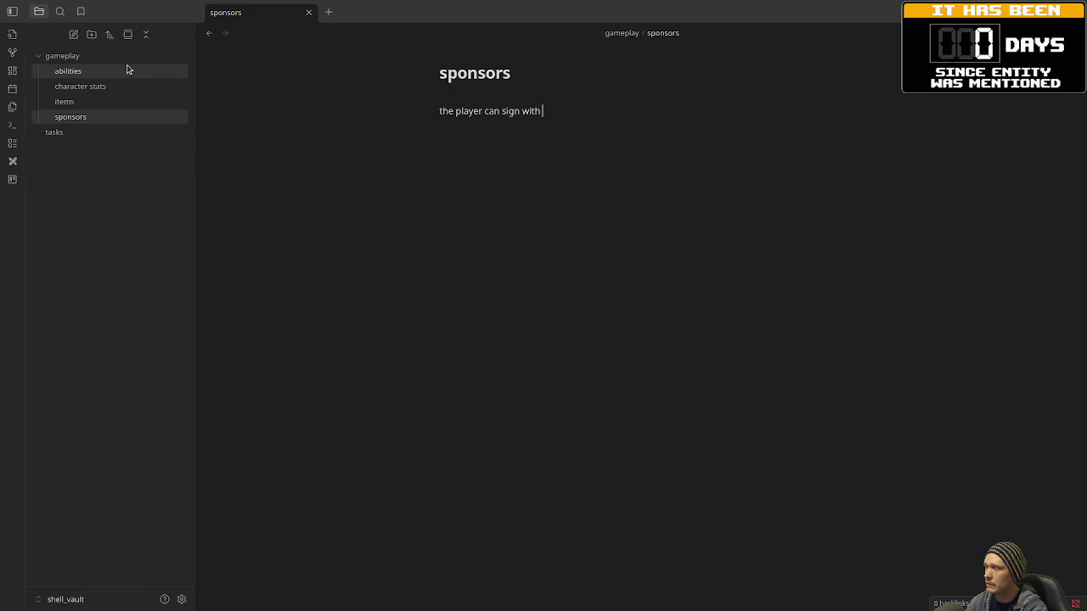
pyautogui.write('a sp')
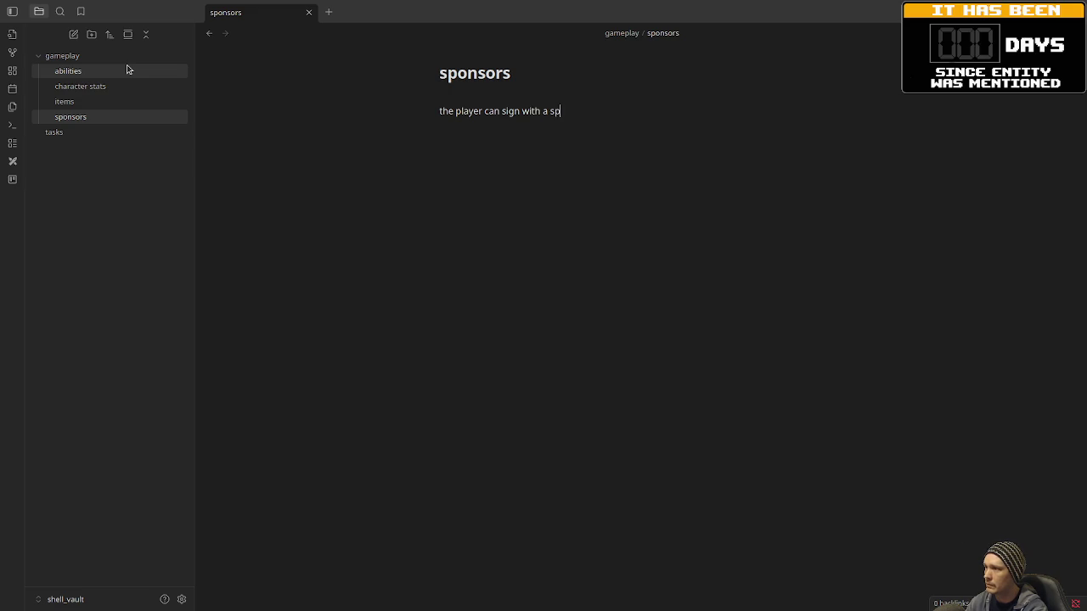
pyautogui.write('onsor')
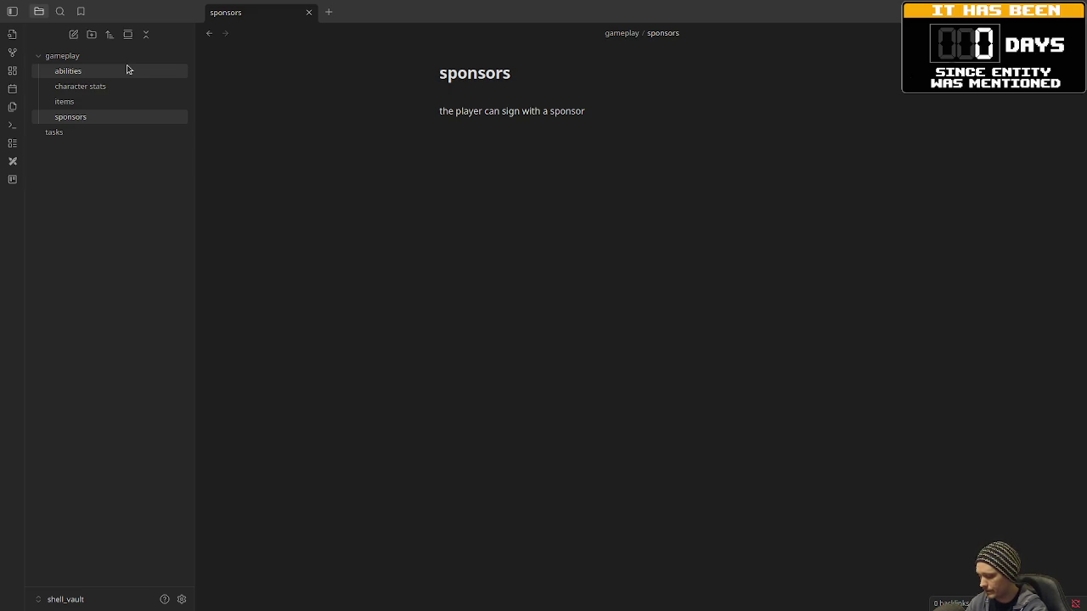
pyautogui.press('Return')
pyautogui.write('ea')
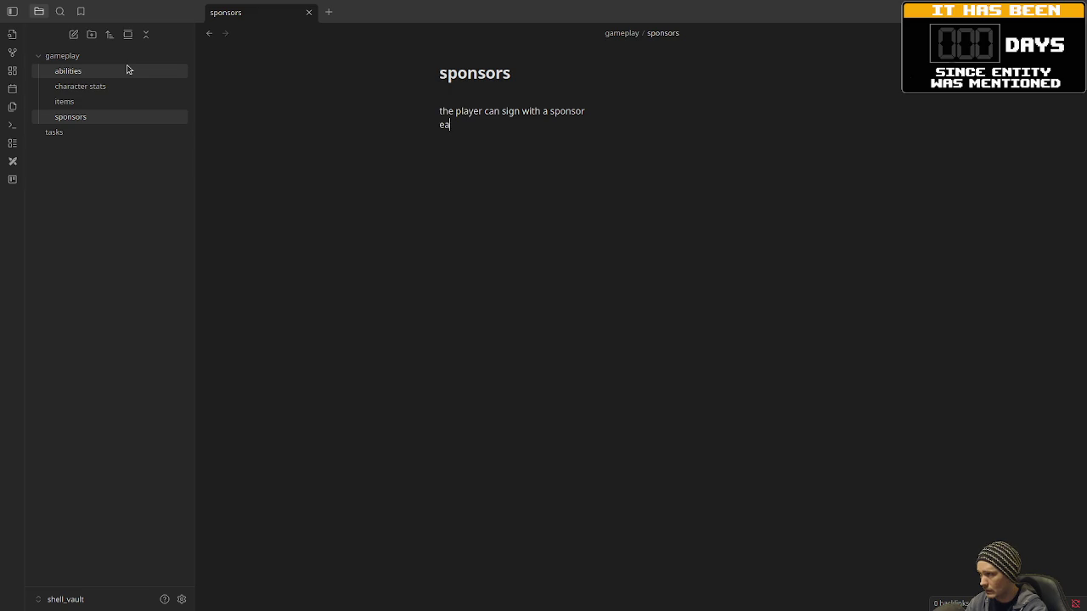
pyautogui.write('ch sponsor has')
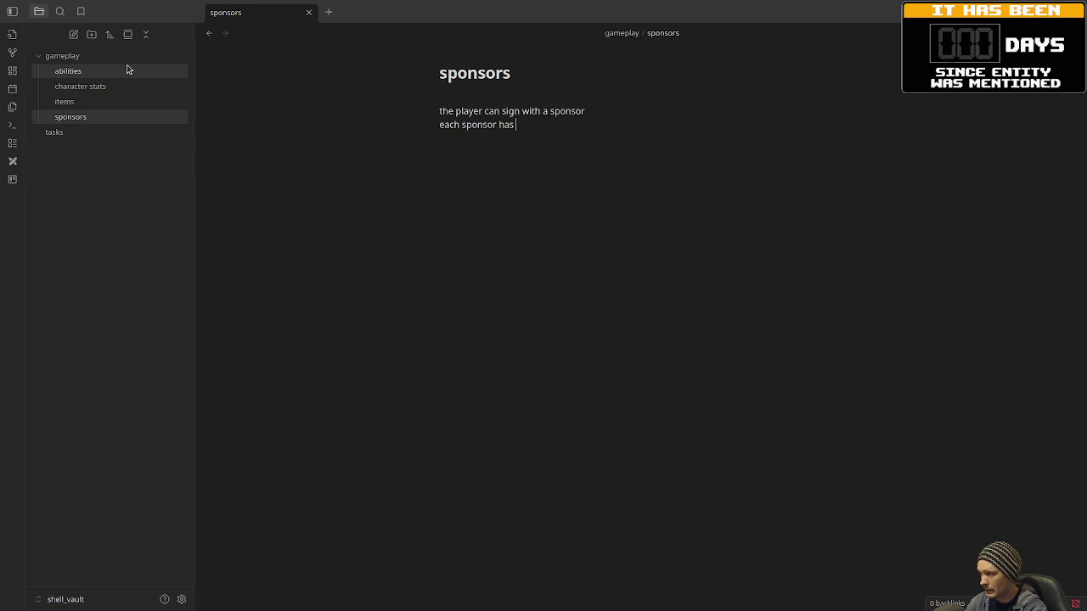
pyautogui.write(' differen')
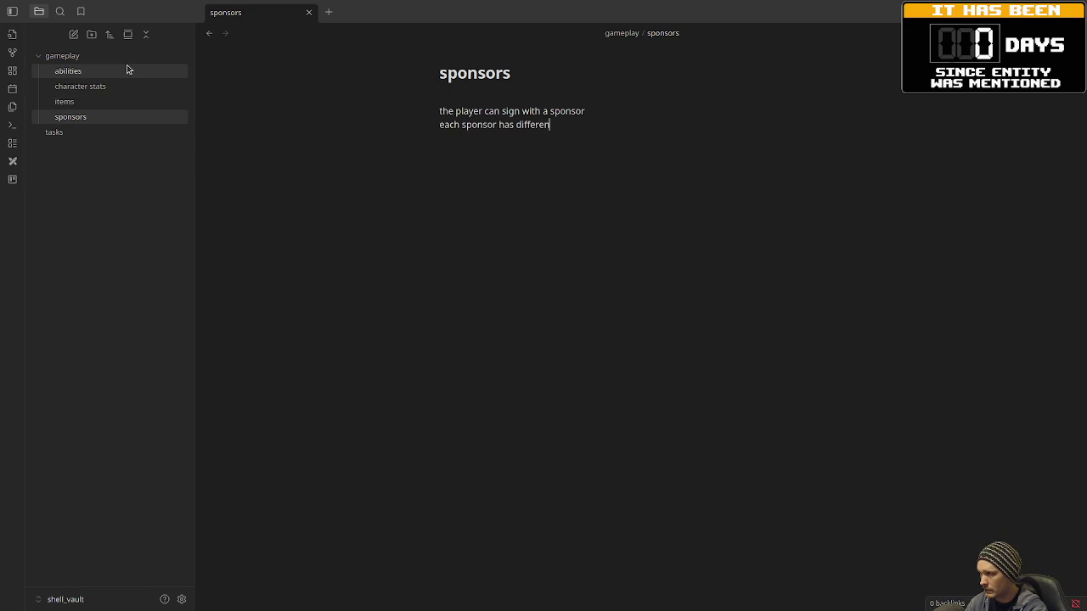
pyautogui.write('t likes and dislikes')
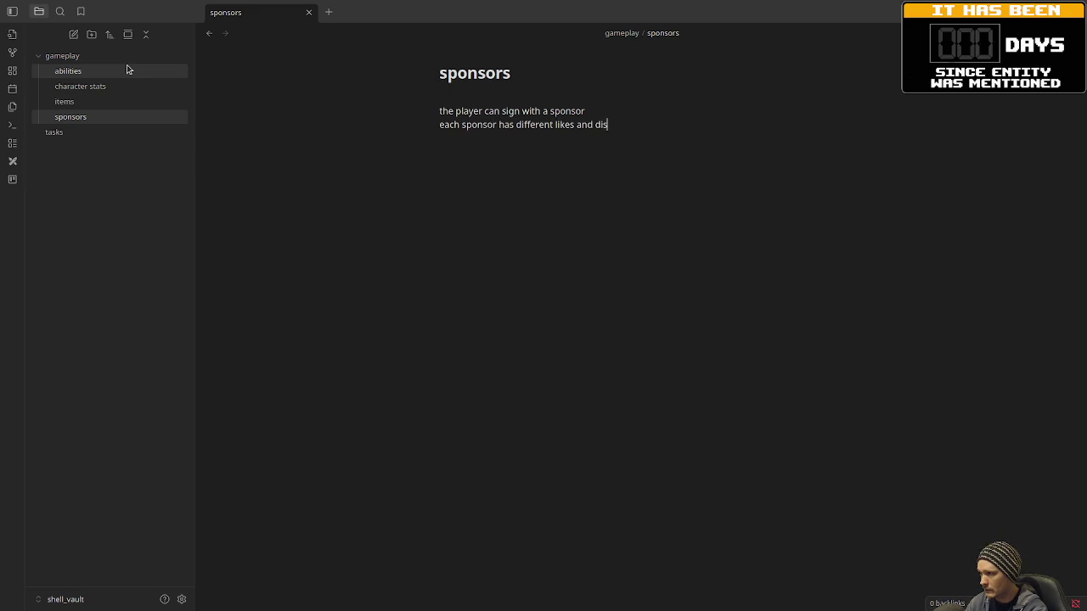
pyautogui.press('Return')
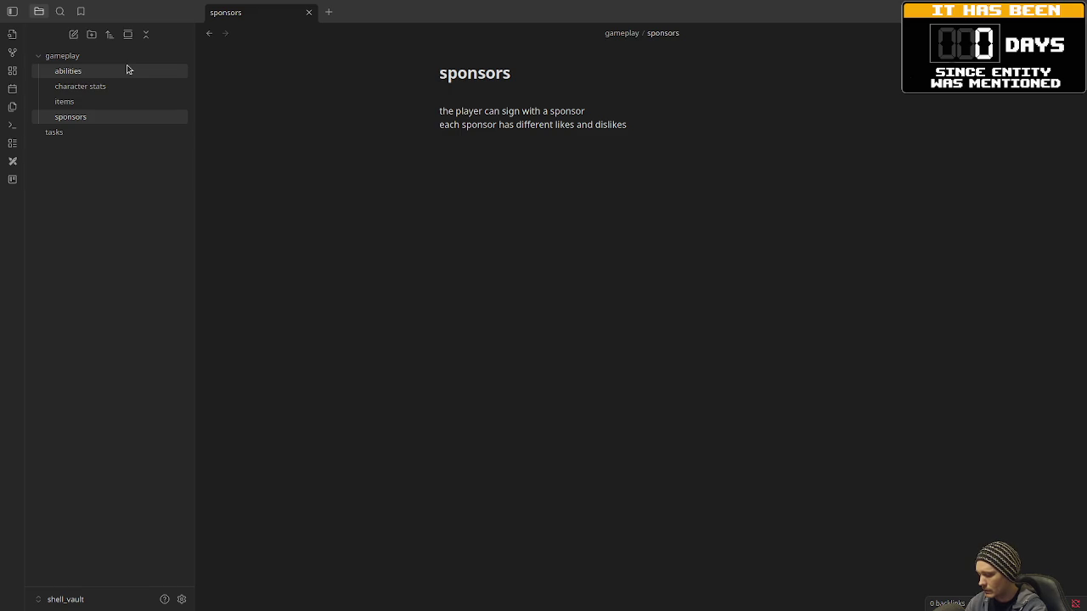
# - Add the lines 'gain favor by doing what they like' and 'lose favor by doing what they dislike'
pyautogui.write('gain fav')
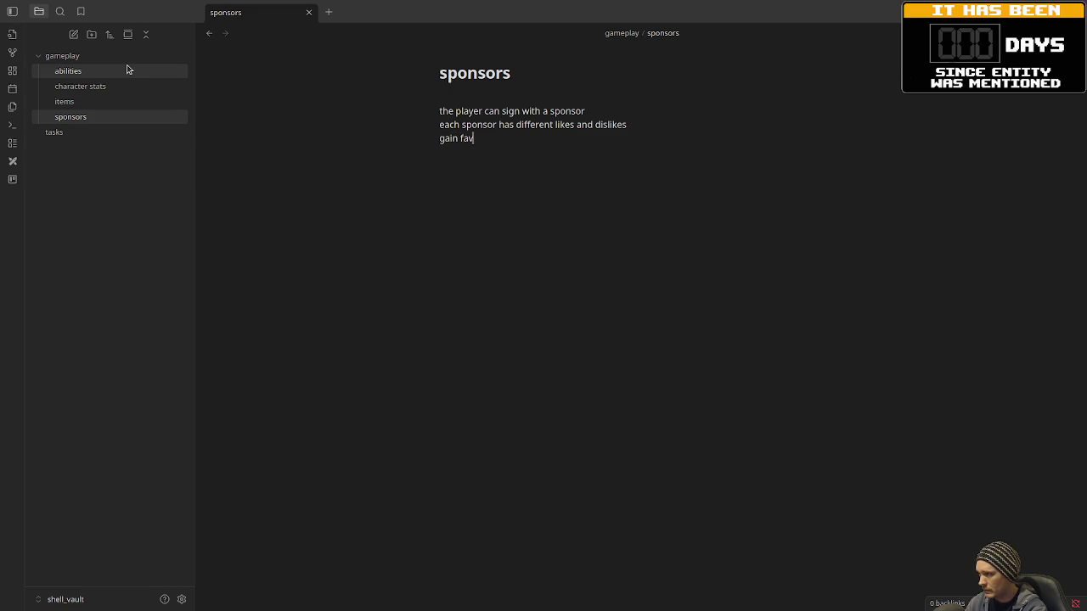
pyautogui.write('or by')
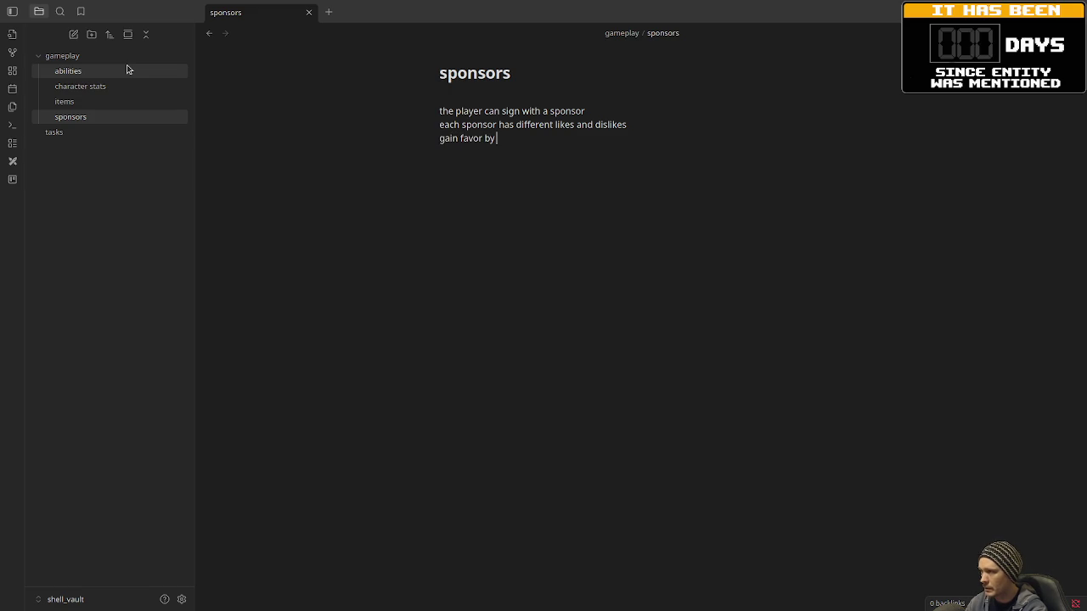
pyautogui.write(' doing what they ')
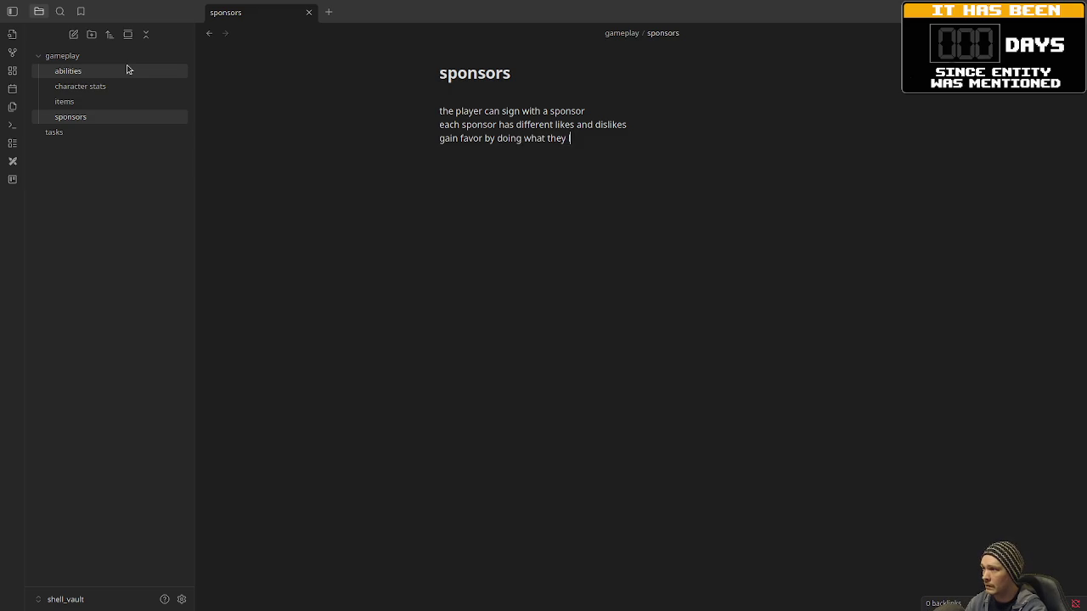
pyautogui.write('like')
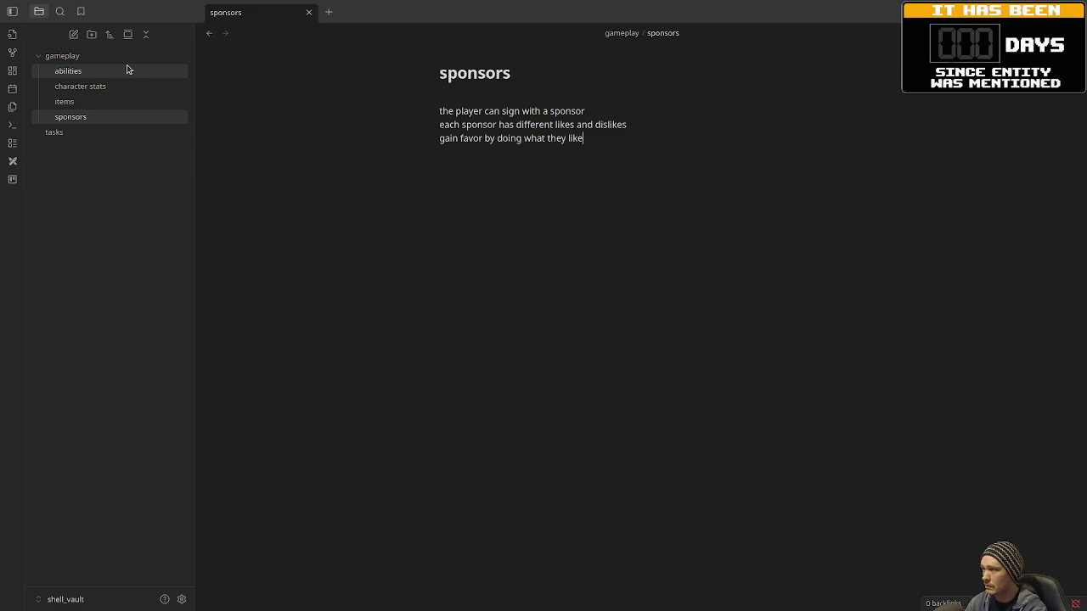
pyautogui.press('Return')
pyautogui.write('lose fav')
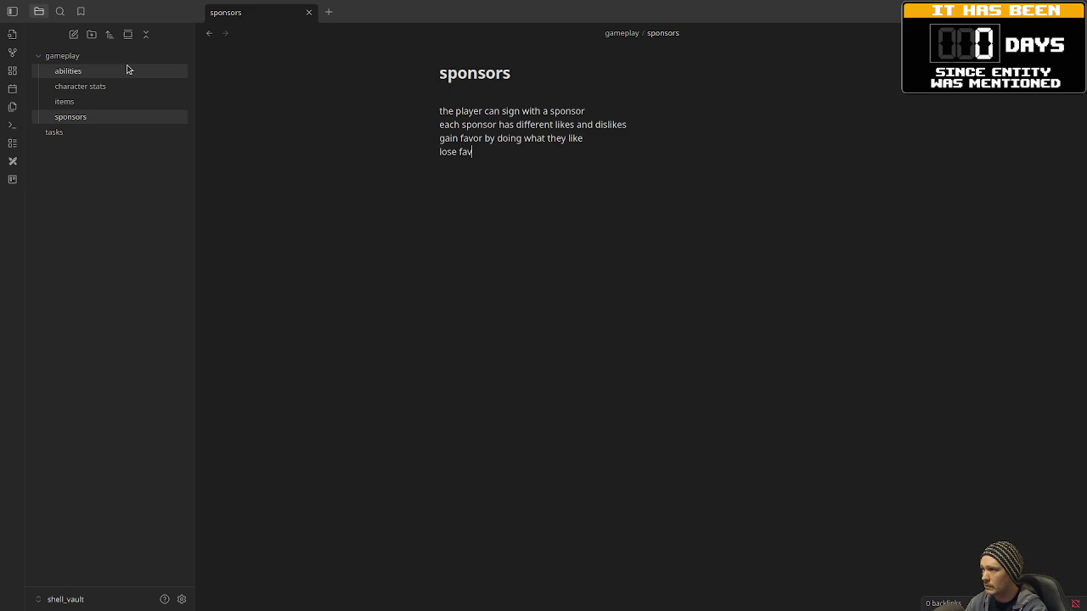
pyautogui.write('or by doing what they d')
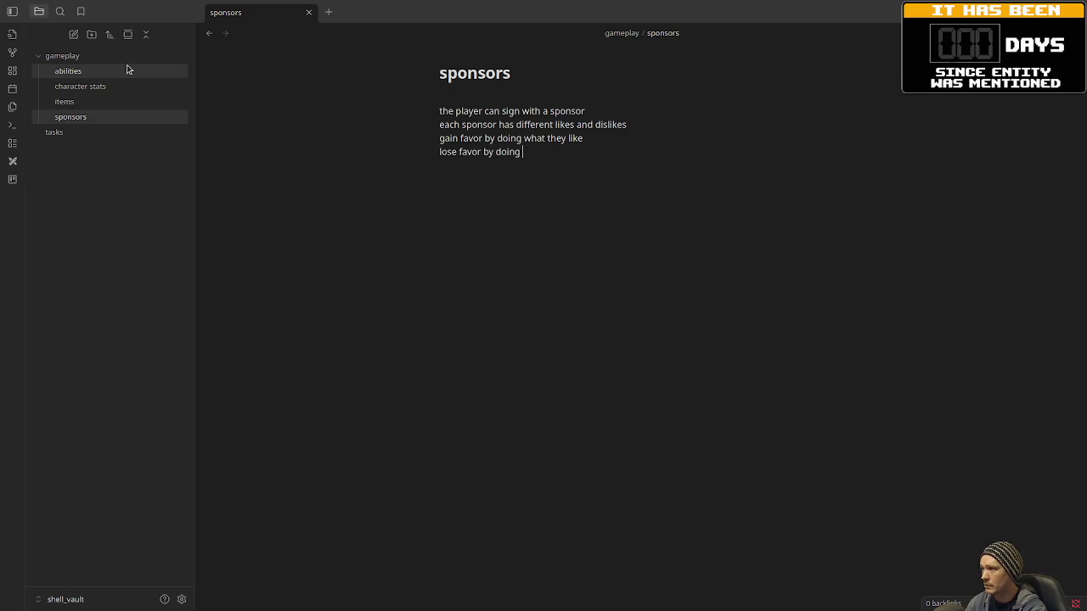
pyautogui.write('islike')
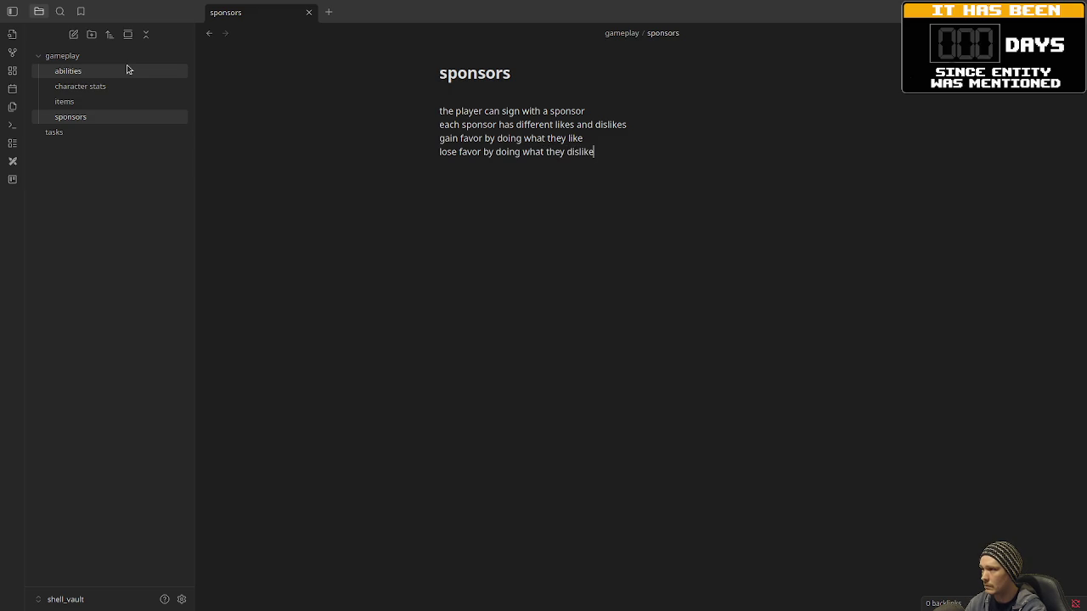
pyautogui.press('Return')
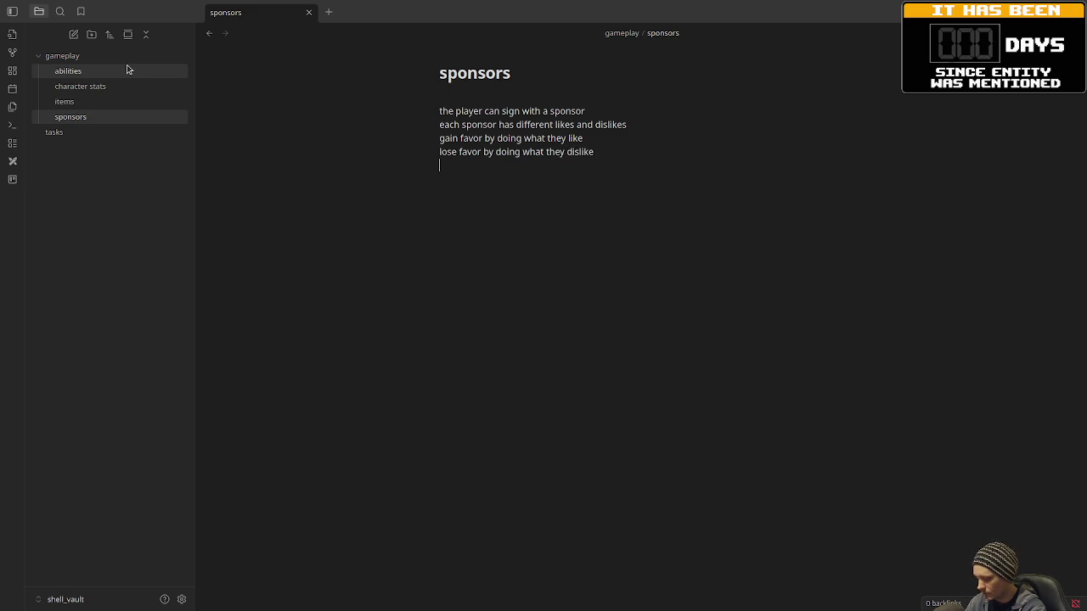
# - Add 'switching sponsors is possible but comes with drawbacks' and 'betrayal could lead to the sponsor punishing the player'
pyautogui.write('swit')
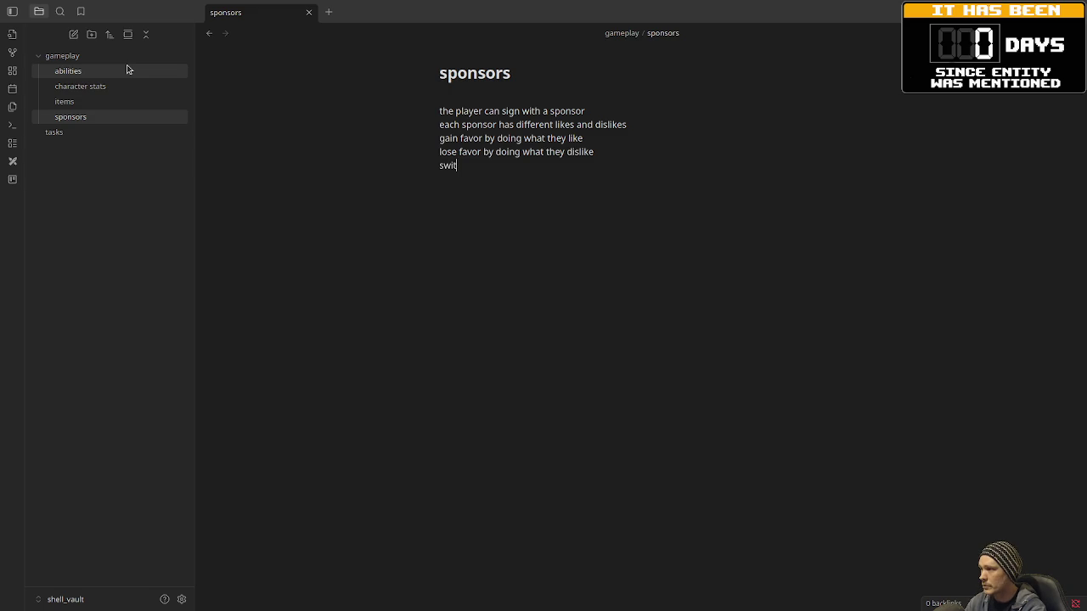
pyautogui.write('ching sponsors is ')
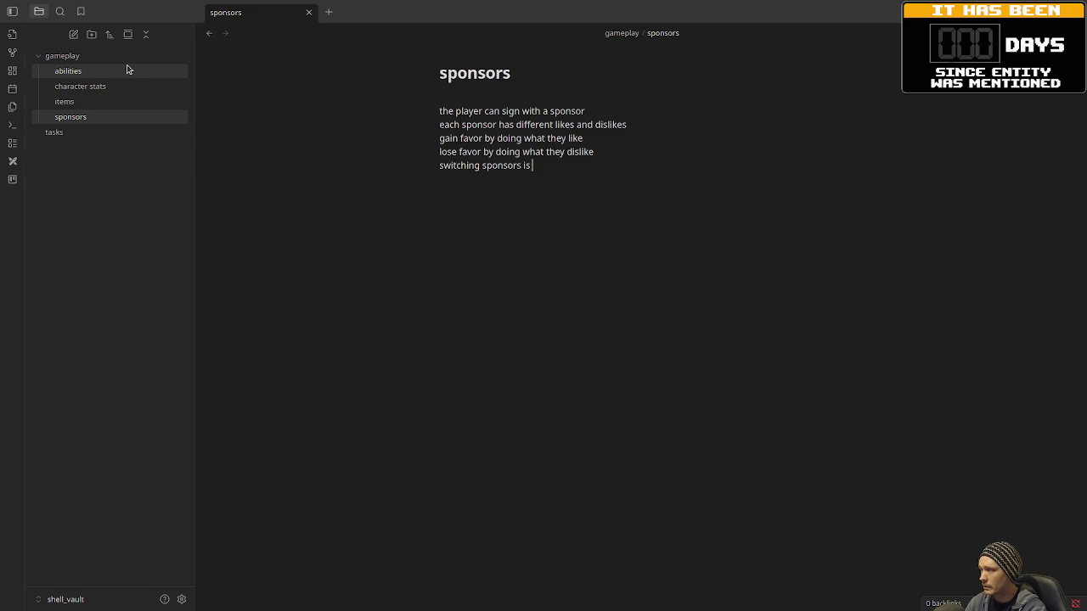
pyautogui.write('possible but come')
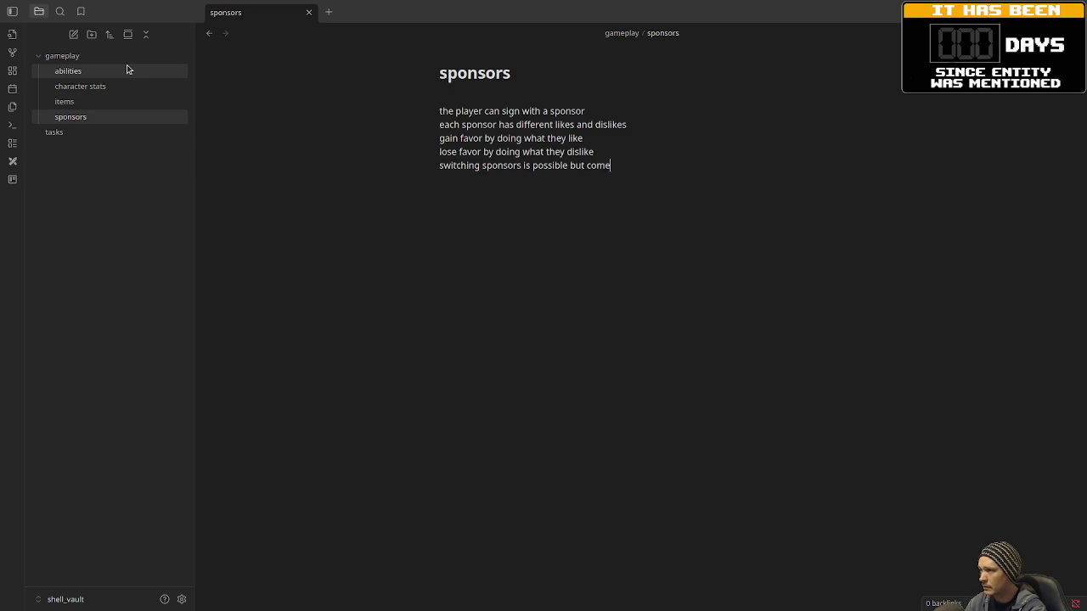
pyautogui.write('s with drawbacks')
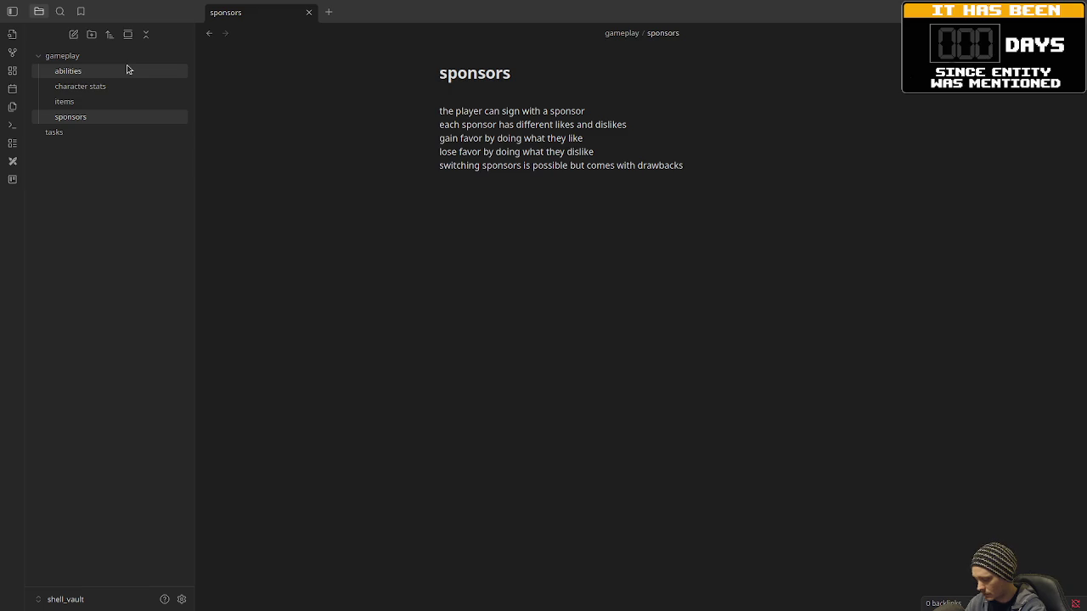
pyautogui.press('Return')
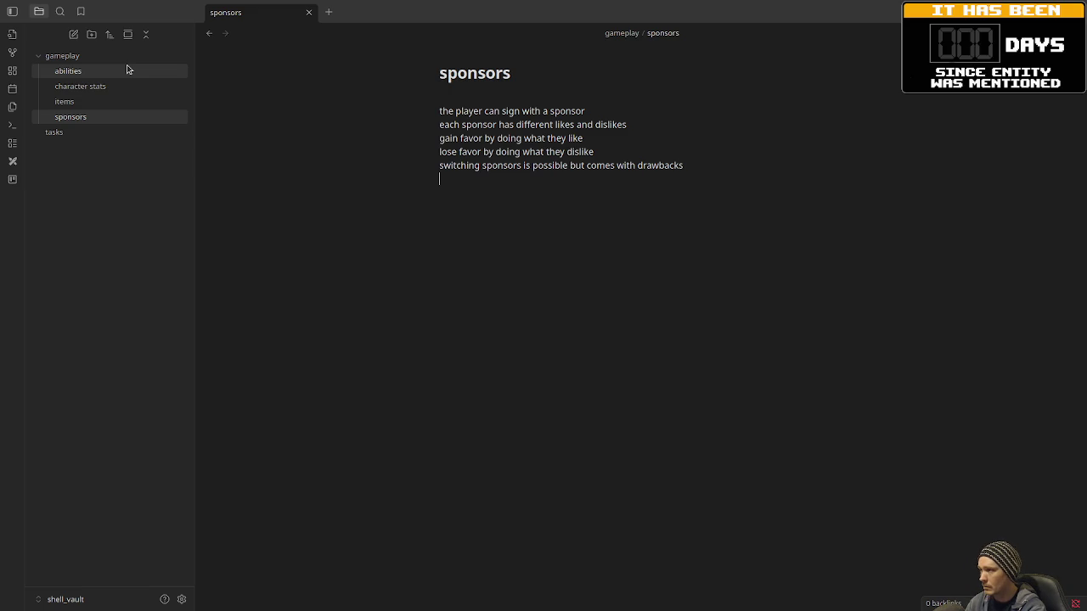
pyautogui.write('betrayal')
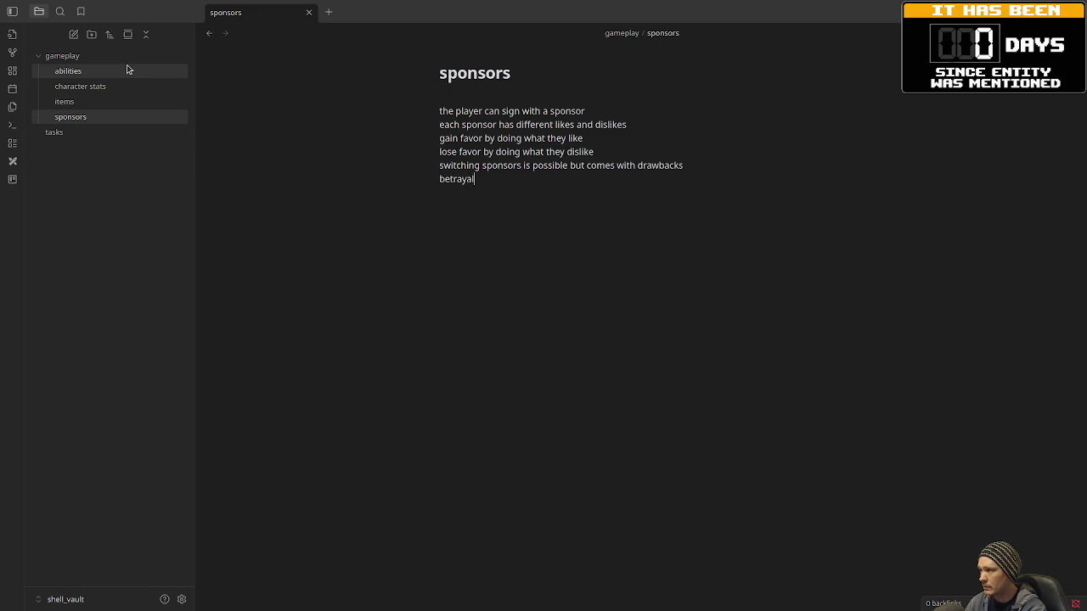
pyautogui.write(' could')
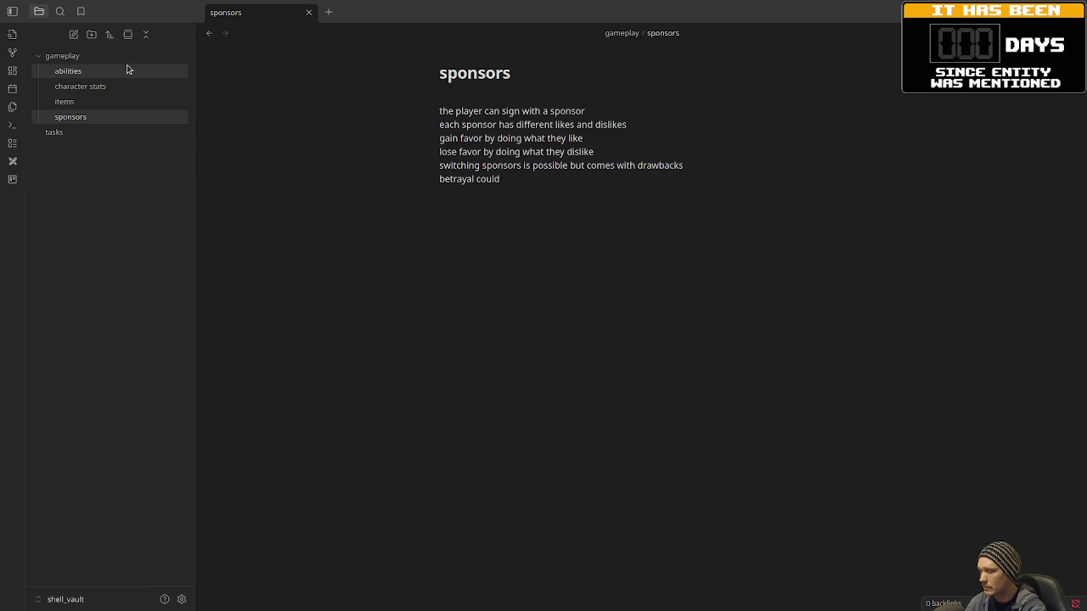
pyautogui.write(' led')
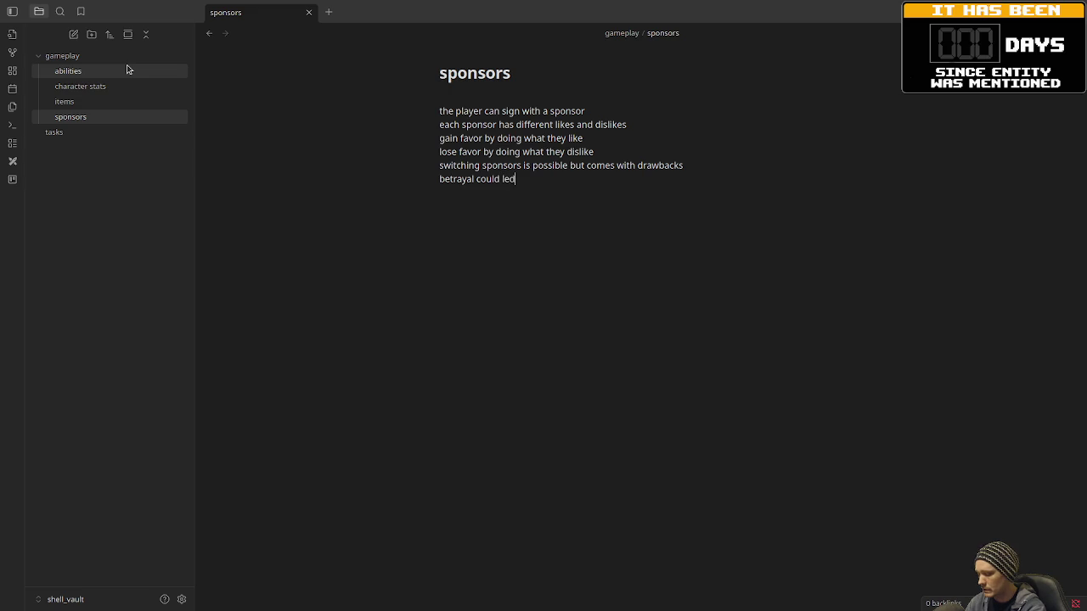
pyautogui.press('BackSpace')
pyautogui.write('ad to')
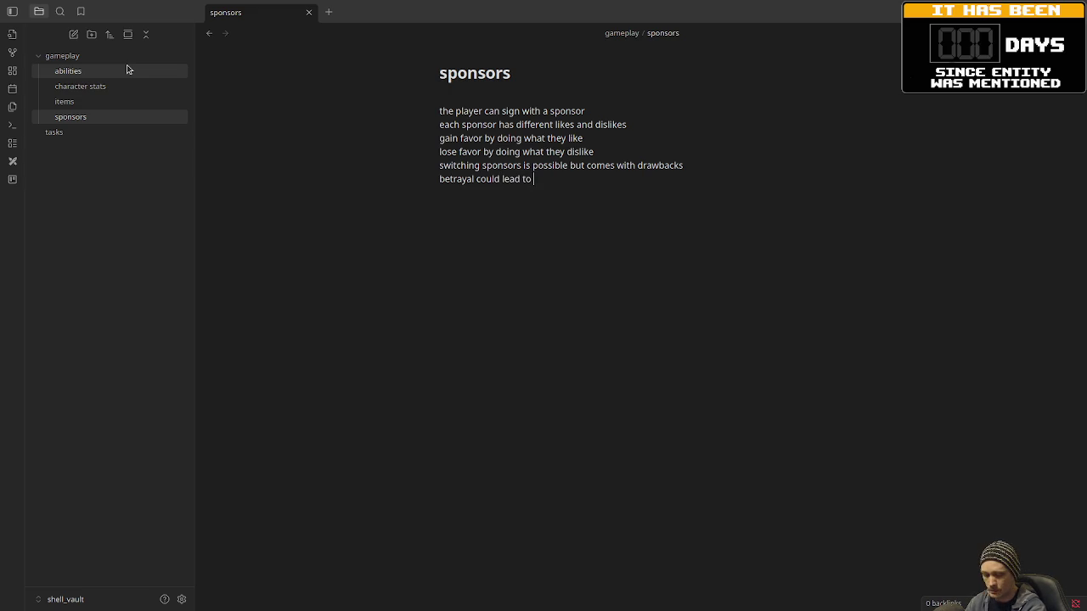
pyautogui.write(' t')
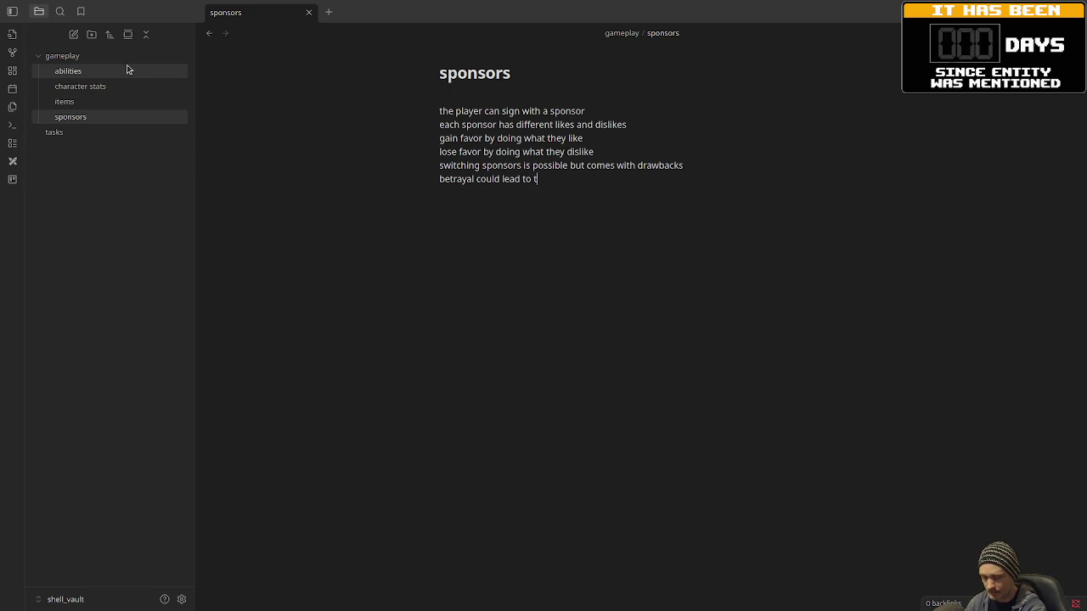
pyautogui.write('he sponsor pun')
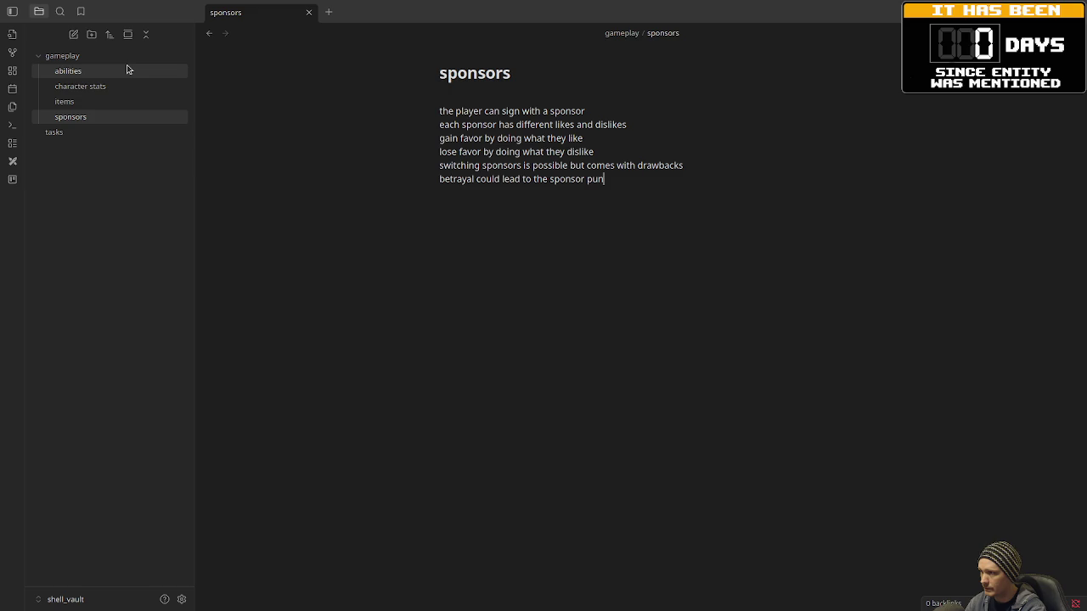
pyautogui.write('ishing the player')
pyautogui.press('Return')
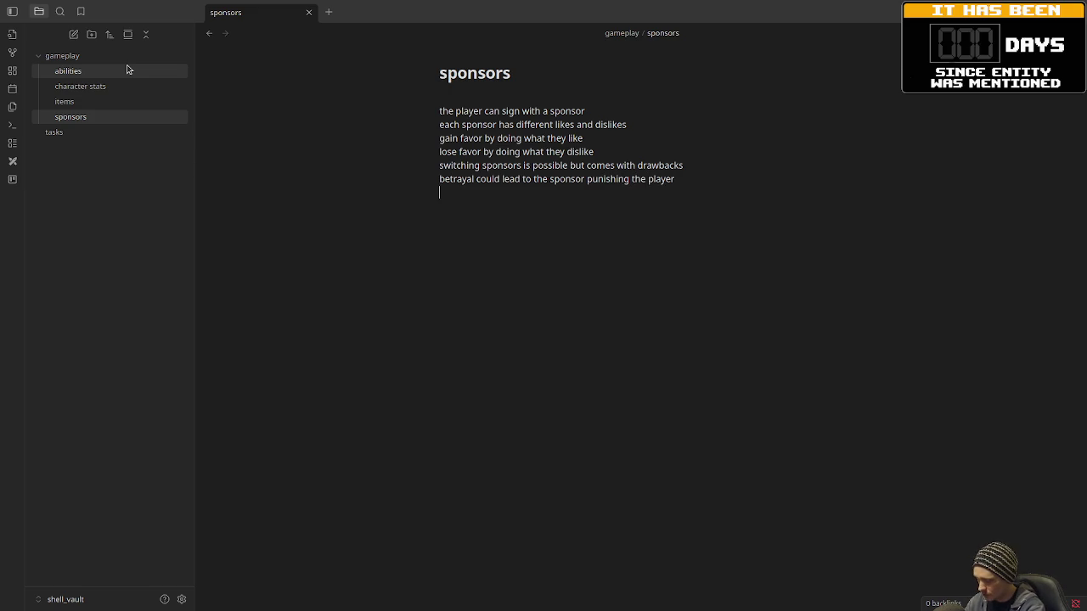
# - Leave blank lines below the overview and type the 'PyroTek' sponsor heading
pyautogui.press('Return')
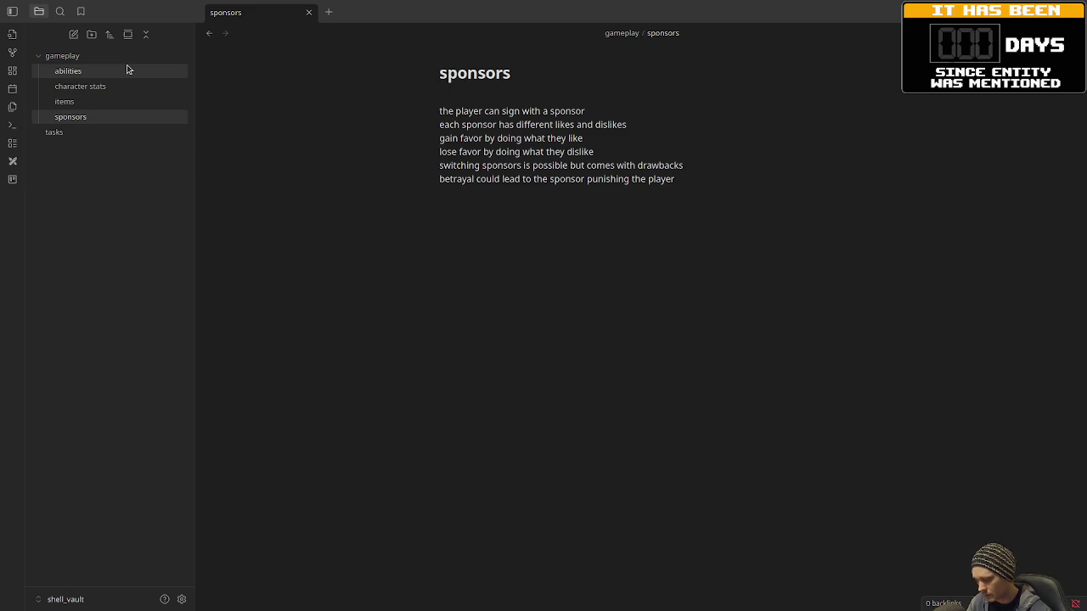
pyautogui.press('Return')
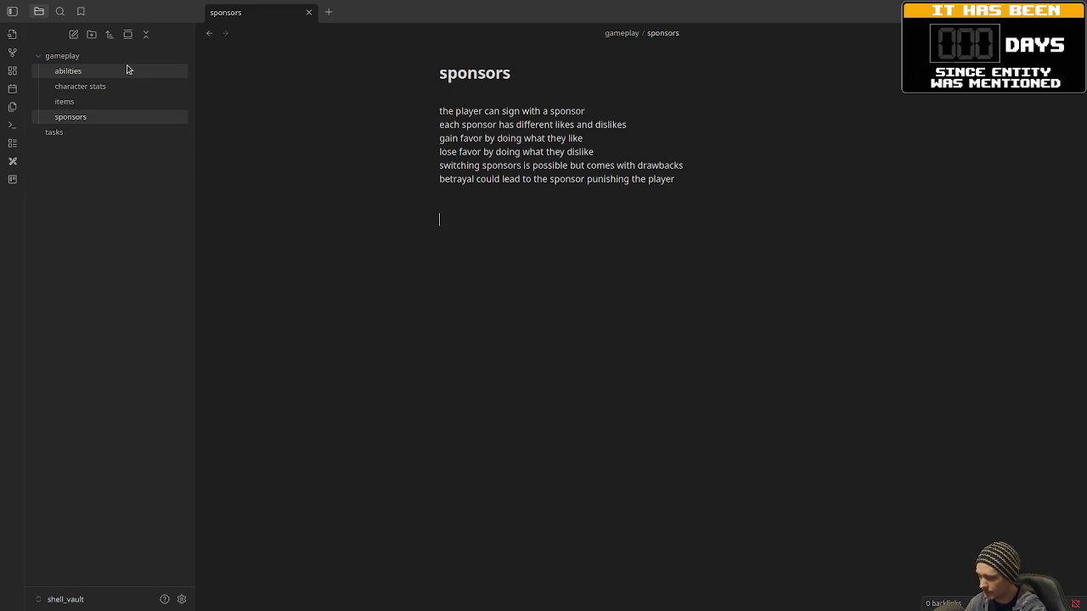
pyautogui.write('Pyro')
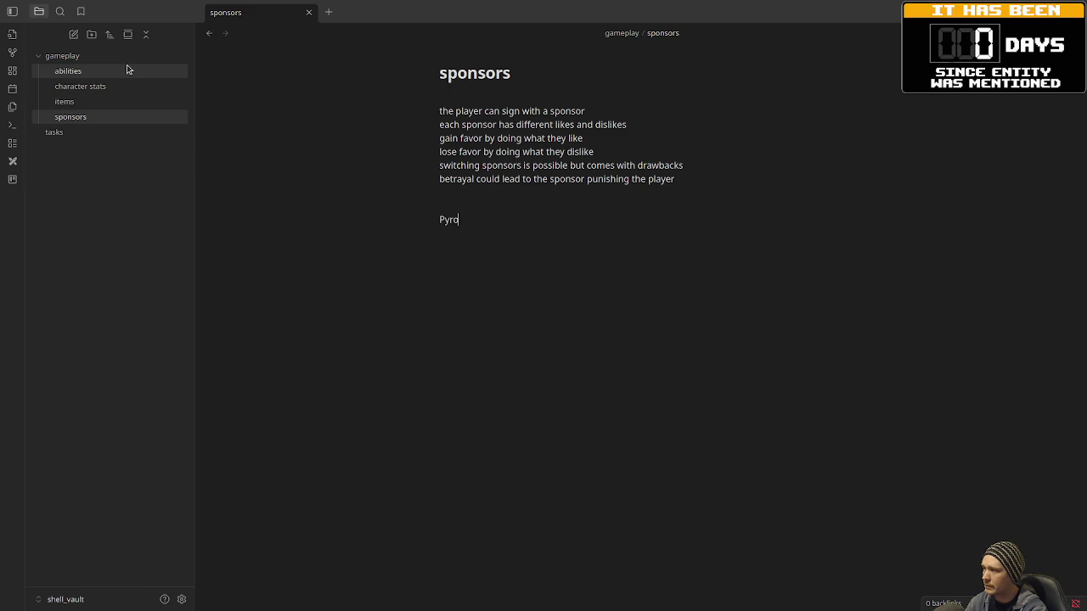
pyautogui.write('Tek')
# - Under PyroTek, add bullets 'fire based megacorp' and 'likes: explosions, burn kills'
pyautogui.press('Return')
pyautogui.press('Tab')
pyautogui.press('Tab')
pyautogui.write('-')
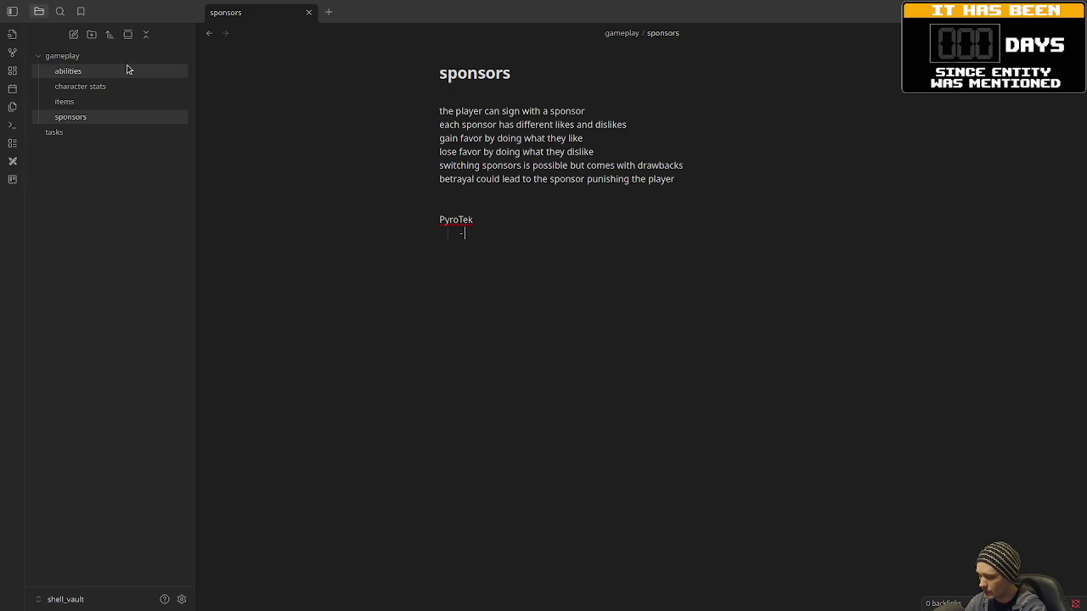
pyautogui.write(' fire based ')
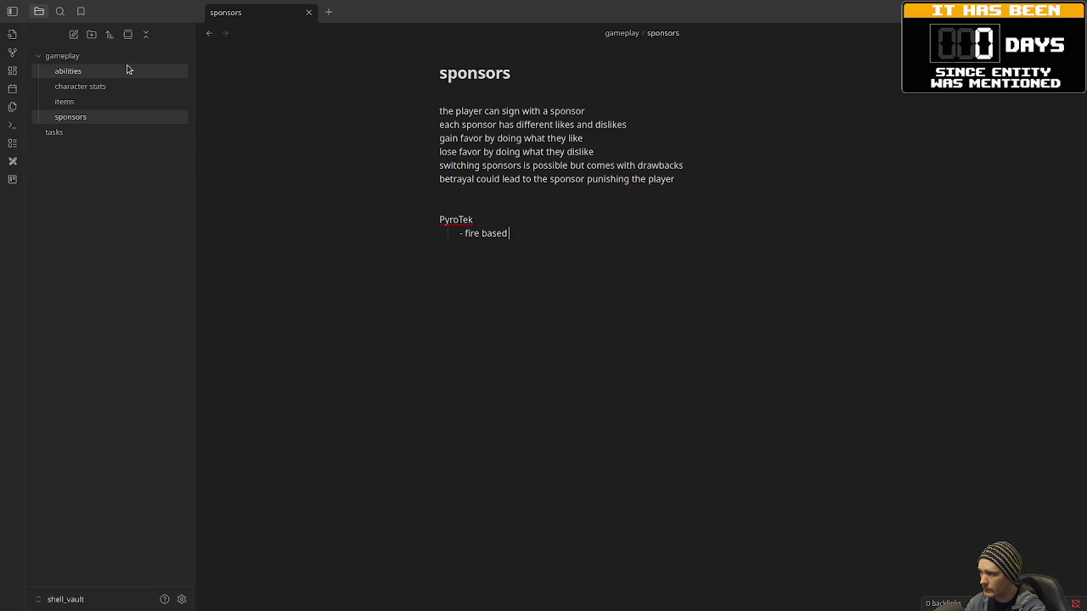
pyautogui.write('megacorp')
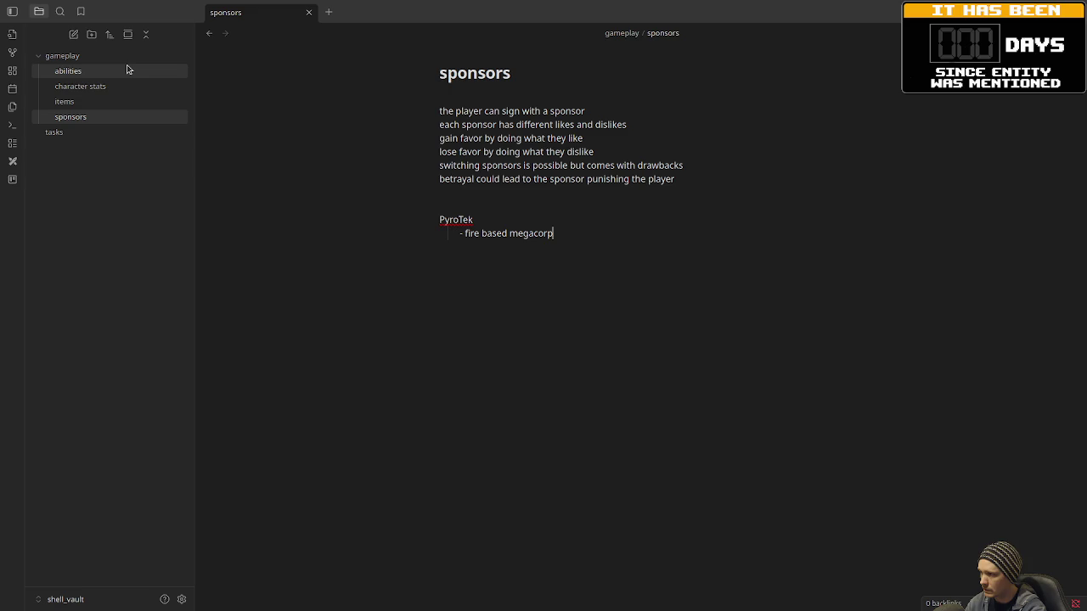
pyautogui.press('Return')
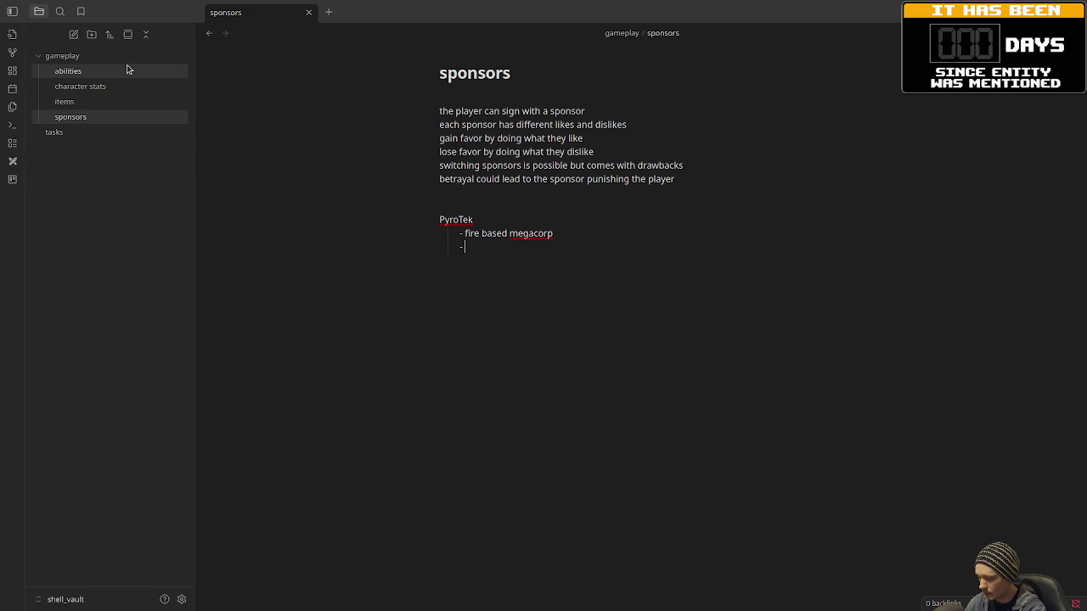
pyautogui.write('likes')
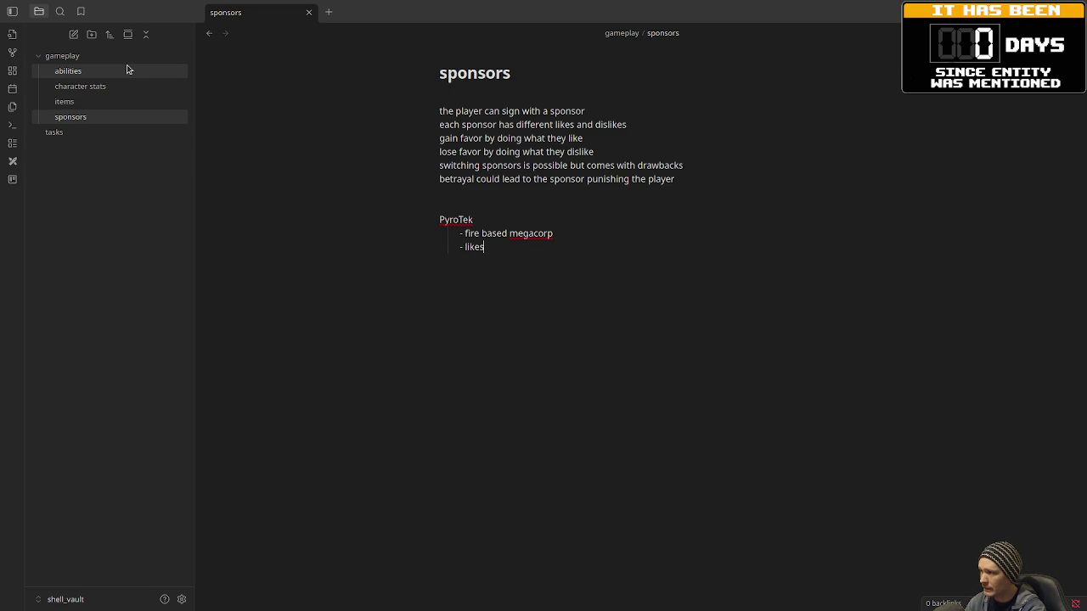
pyautogui.press('BackSpace')
pyautogui.write('explosions')
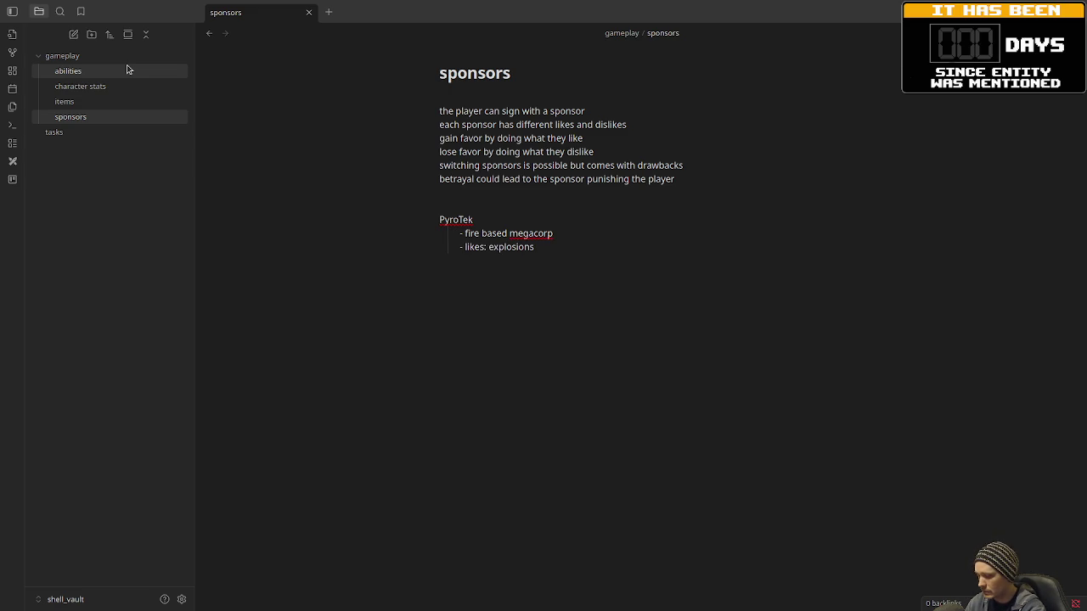
pyautogui.write(', burn kills')
# - Add PyroTek bullets 'dislike: ice weapons' and 'reward: incendiary weapons, flame abilities, etc'
pyautogui.press('Return')
pyautogui.write('dislike')
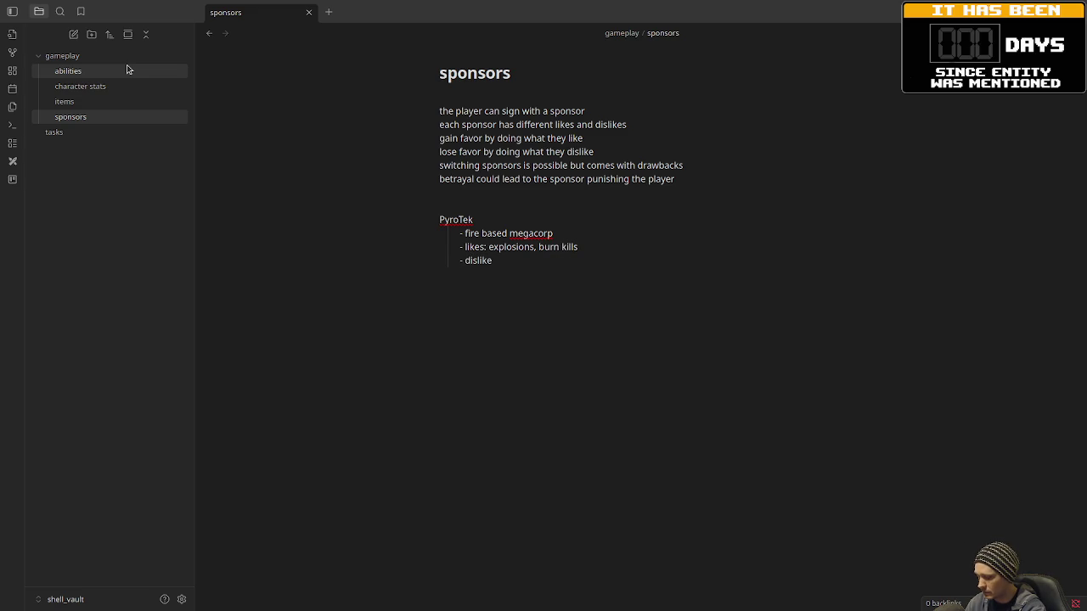
pyautogui.write(' ice')
pyautogui.press('BackSpace')
pyautogui.press('BackSpace')
pyautogui.press('BackSpace')
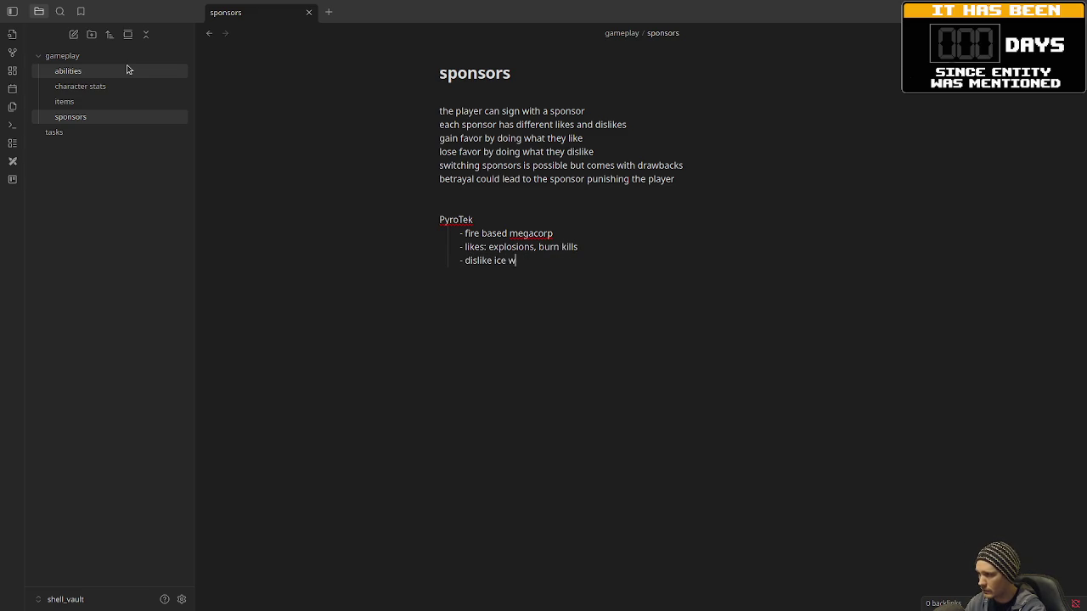
pyautogui.write(': ice weapons')
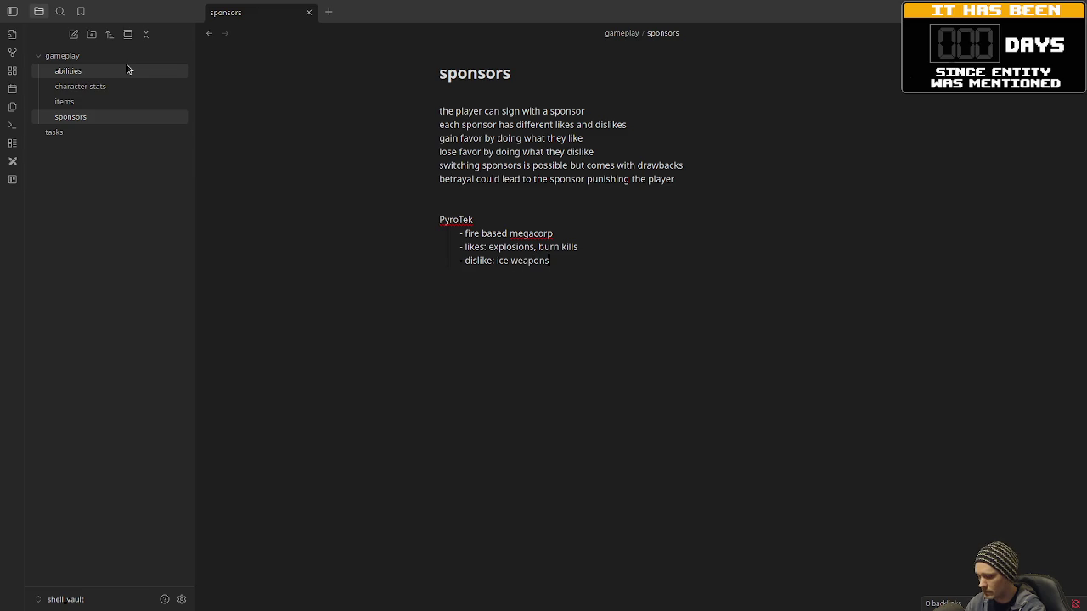
pyautogui.press('Return')
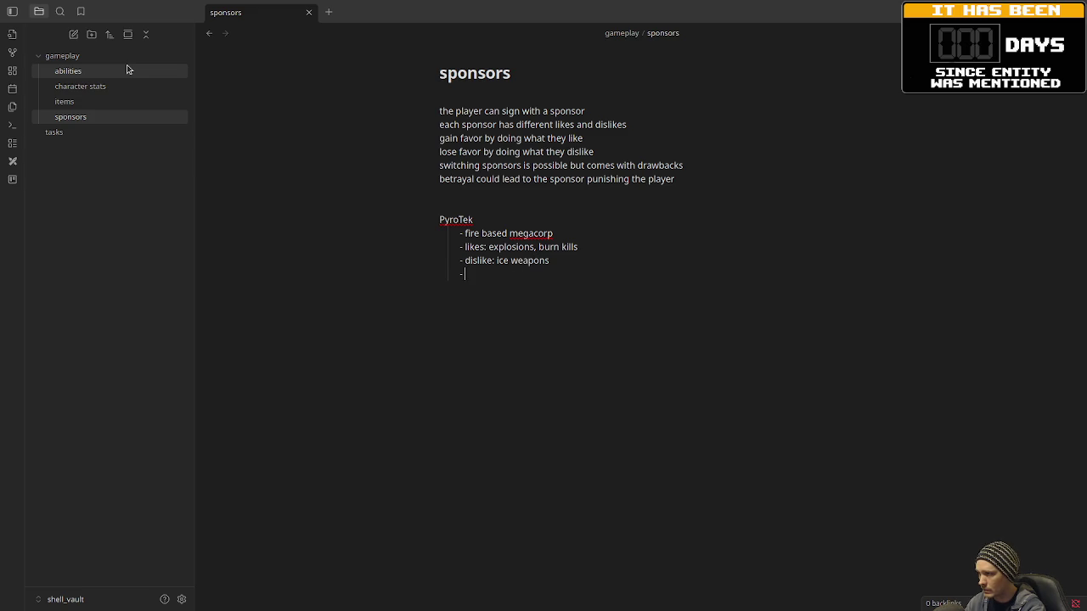
pyautogui.write('rewards')
pyautogui.write(': ')
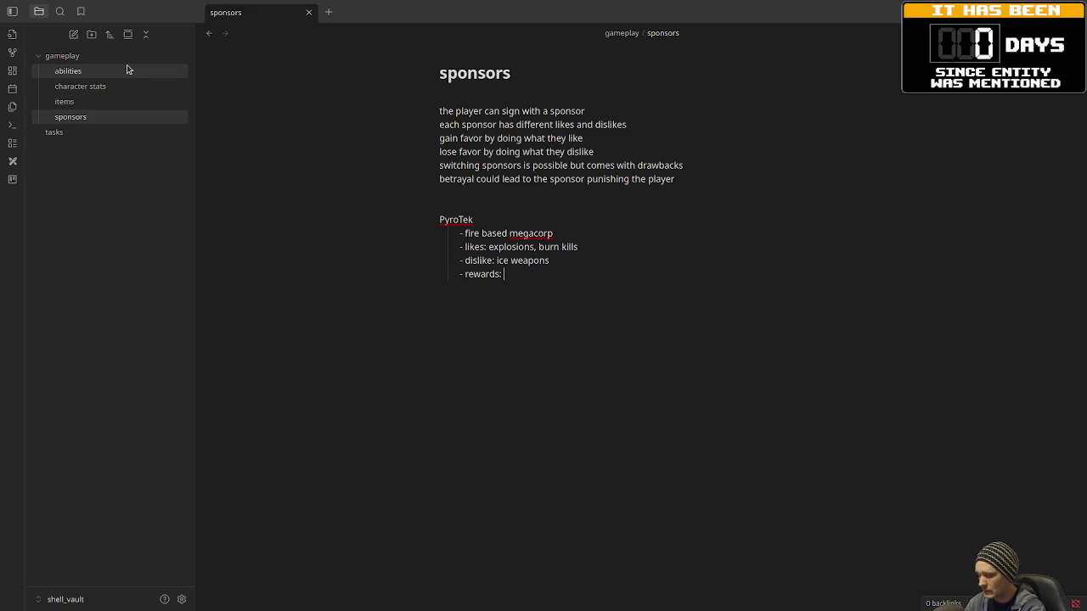
pyautogui.write('ince')
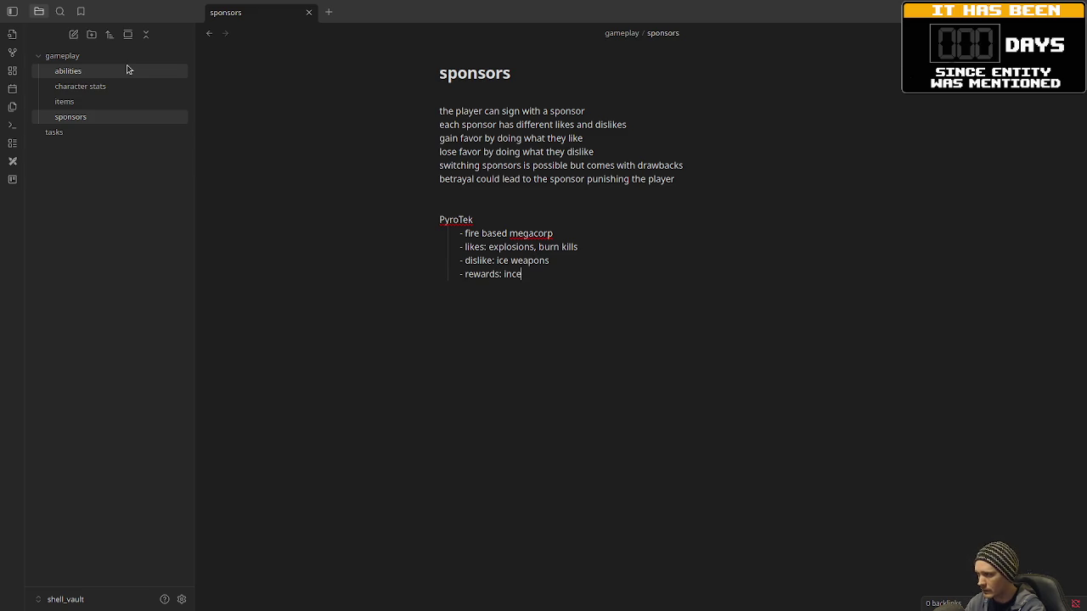
pyautogui.write('ndiary weapon')
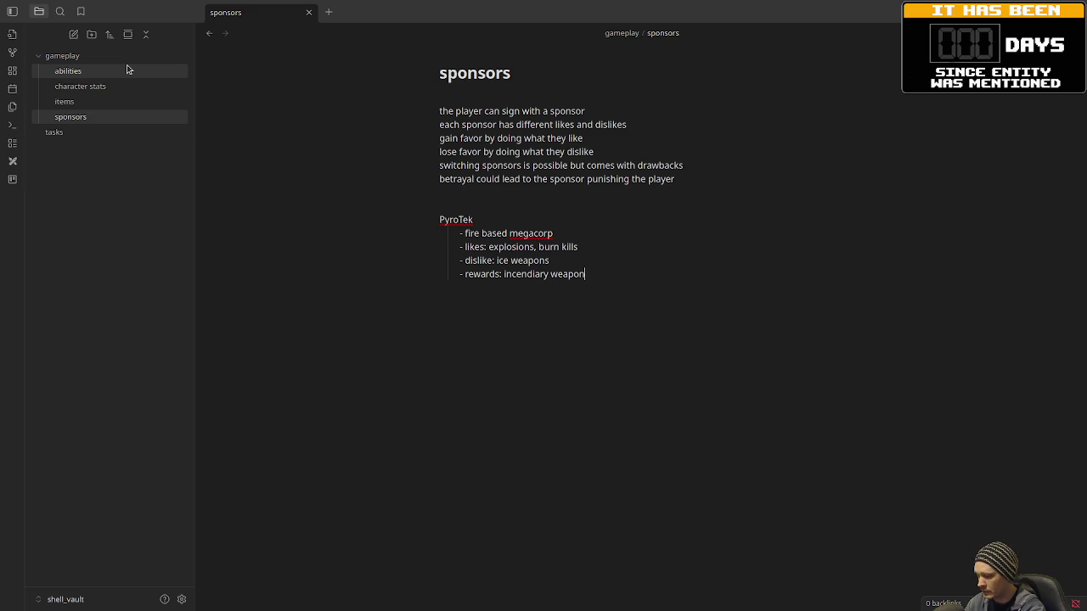
pyautogui.write('s, flame abil')
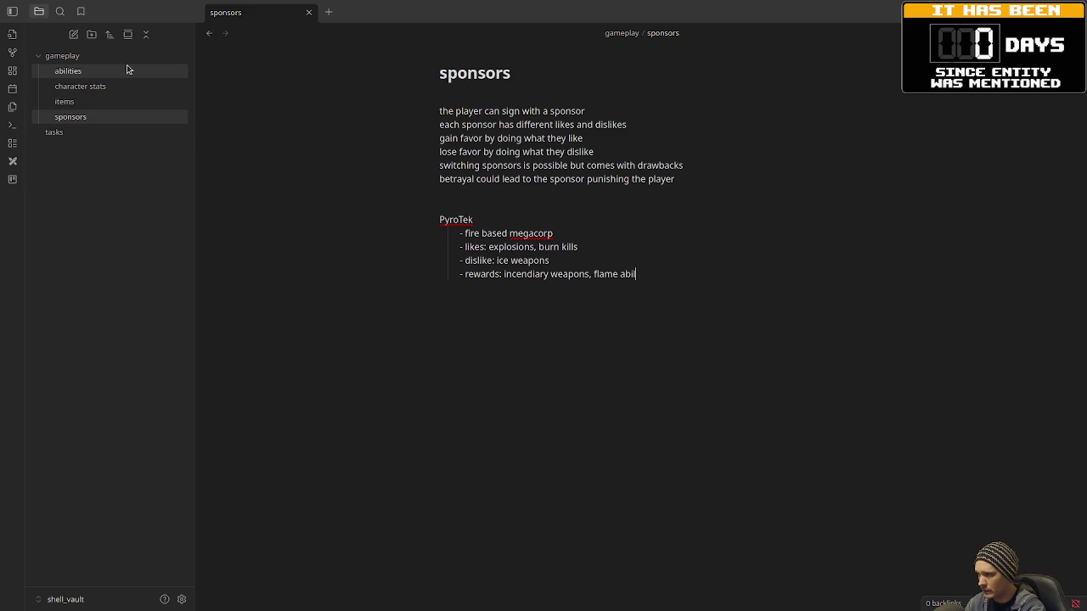
pyautogui.write('ities, etc')
# - Close the PyroTek list with a blank unindented line and begin the SilkCode heading
pyautogui.press('Return')
pyautogui.press('BackSpace')
pyautogui.press('Return')
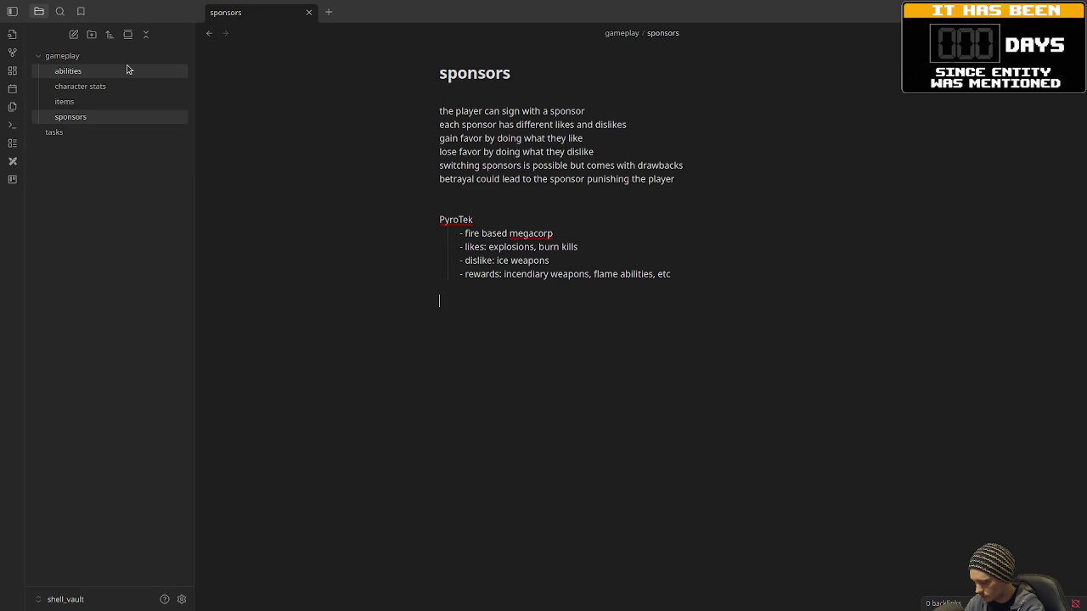
pyautogui.write('Silkco')
# - Fix the heading to 'SilkCode' and add the bullet 'stealthy black market AI syndicate'
pyautogui.press('BackSpace')
pyautogui.press('BackSpace')
pyautogui.write('Code')
pyautogui.press('Return')
pyautogui.press('Tab')
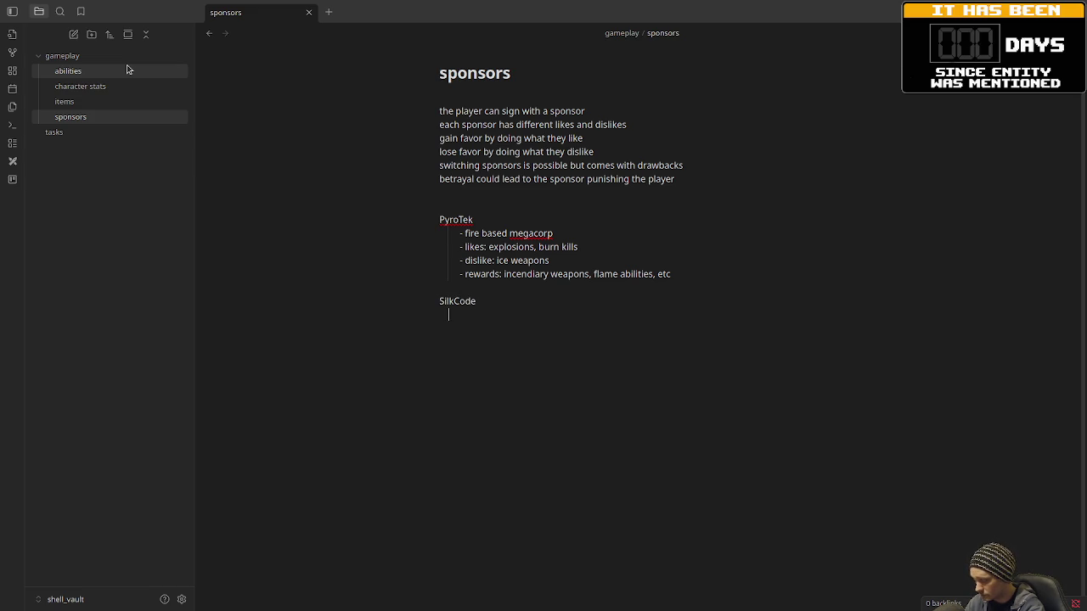
pyautogui.write('- ')
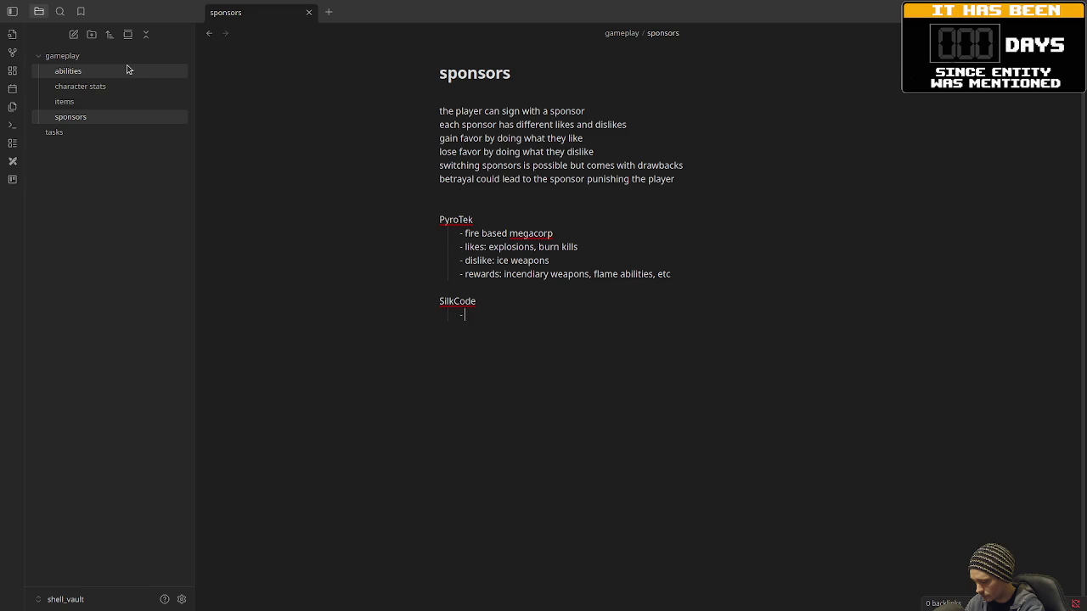
pyautogui.write('stealt')
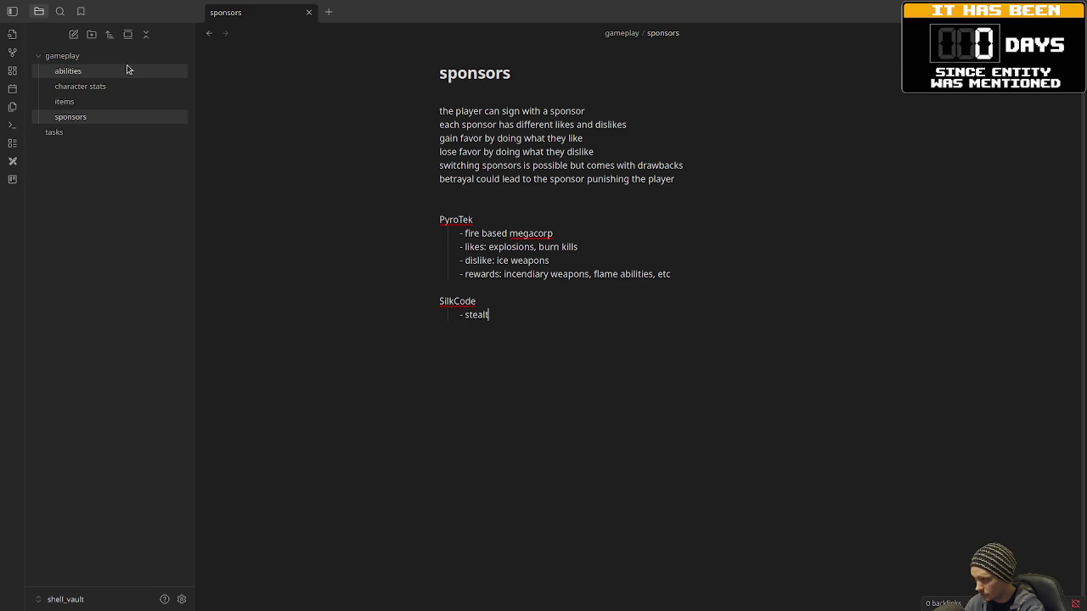
pyautogui.write('hy black mar')
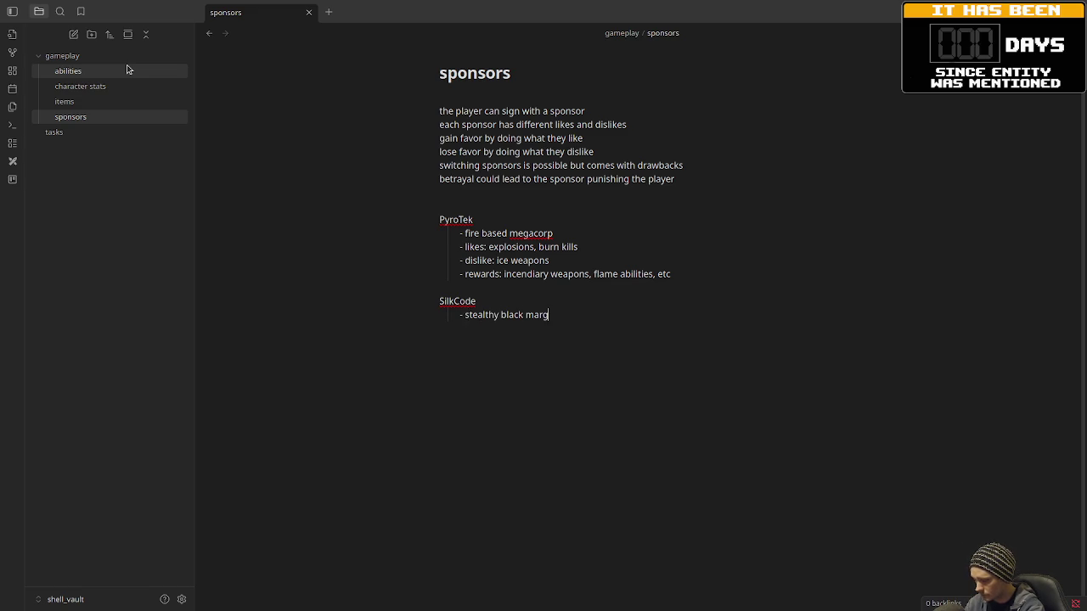
pyautogui.write('ket AI s')
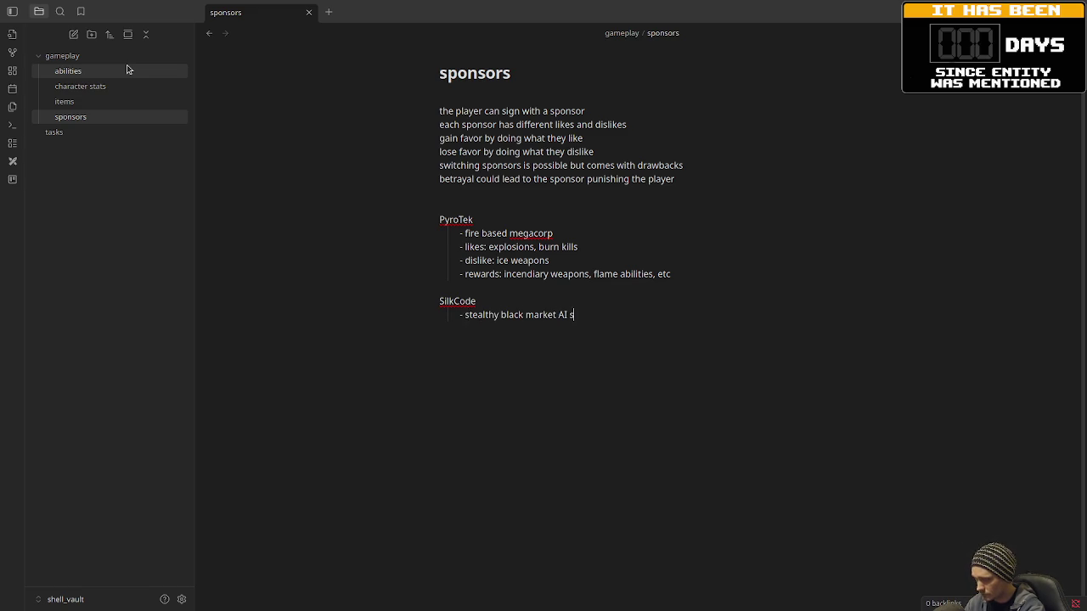
pyautogui.write('yndicate')
# - Add SilkCode bullets: likes precision kills, min damage taken; dislikes noise, AoE spam; rewards cloaking scripts, silenced weapons
pyautogui.press('Return')
pyautogui.write('likes: precision k')
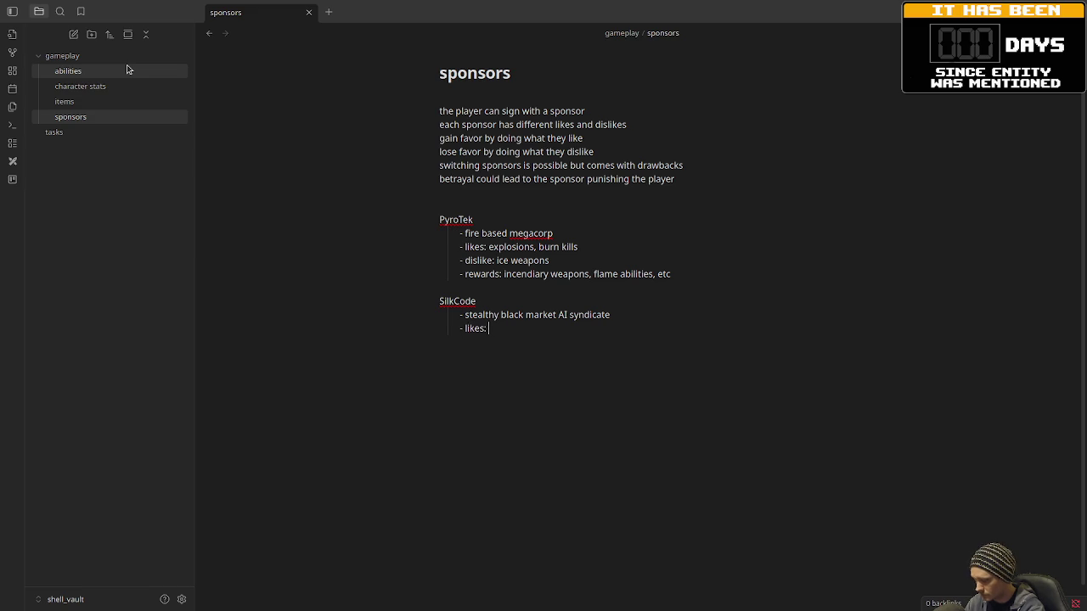
pyautogui.write('ills, ')
pyautogui.write('min damage ')
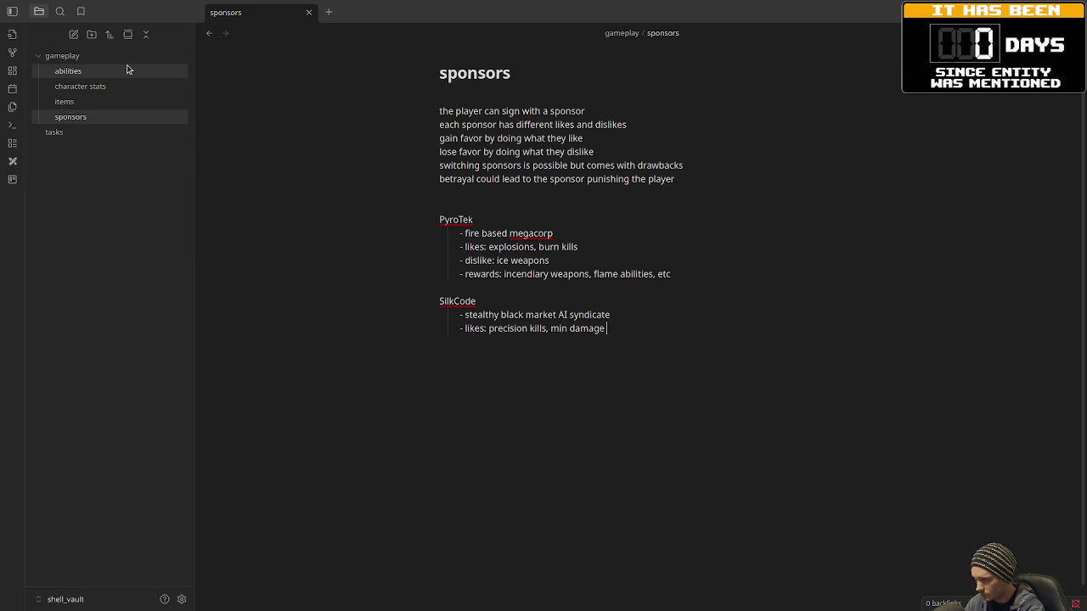
pyautogui.write('taken')
pyautogui.press('Return')
pyautogui.write('di')
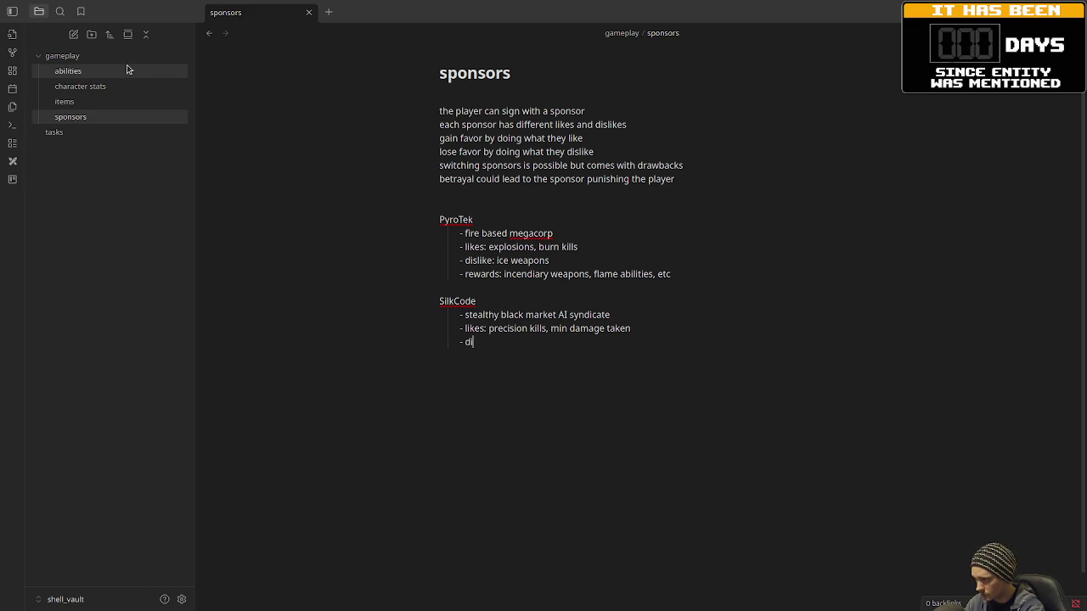
pyautogui.write('slikes: ')
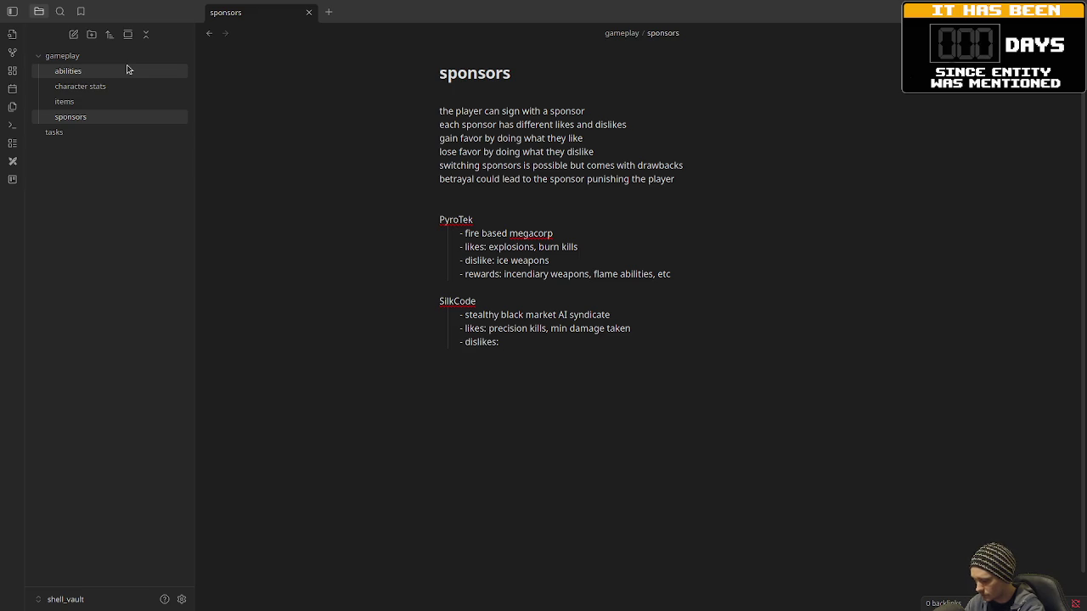
pyautogui.write('noise, ')
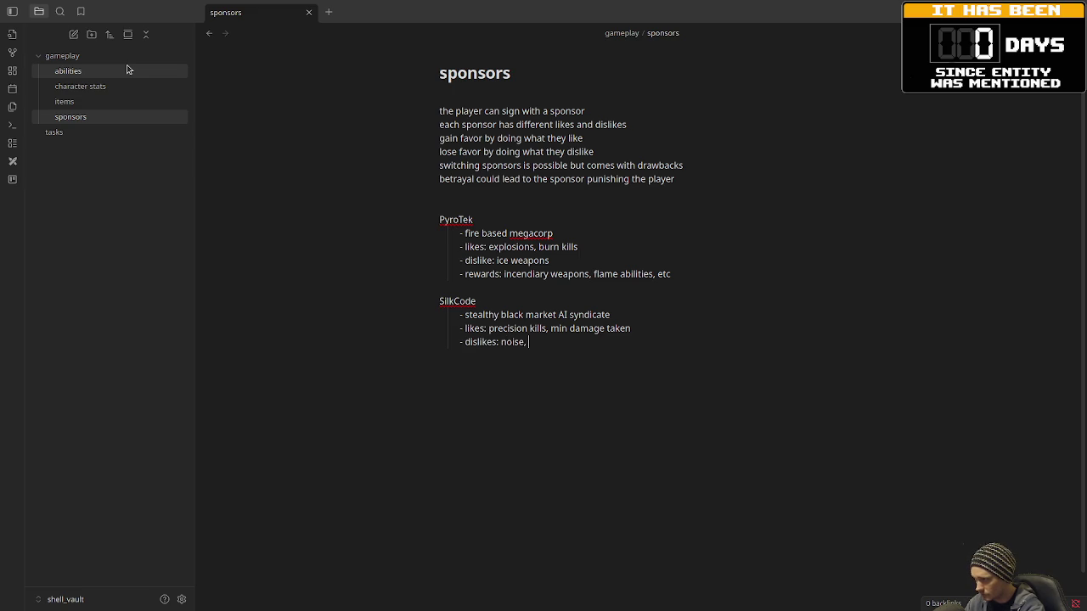
pyautogui.write('AoE spam')
pyautogui.press('Return')
pyautogui.write('rewards: ')
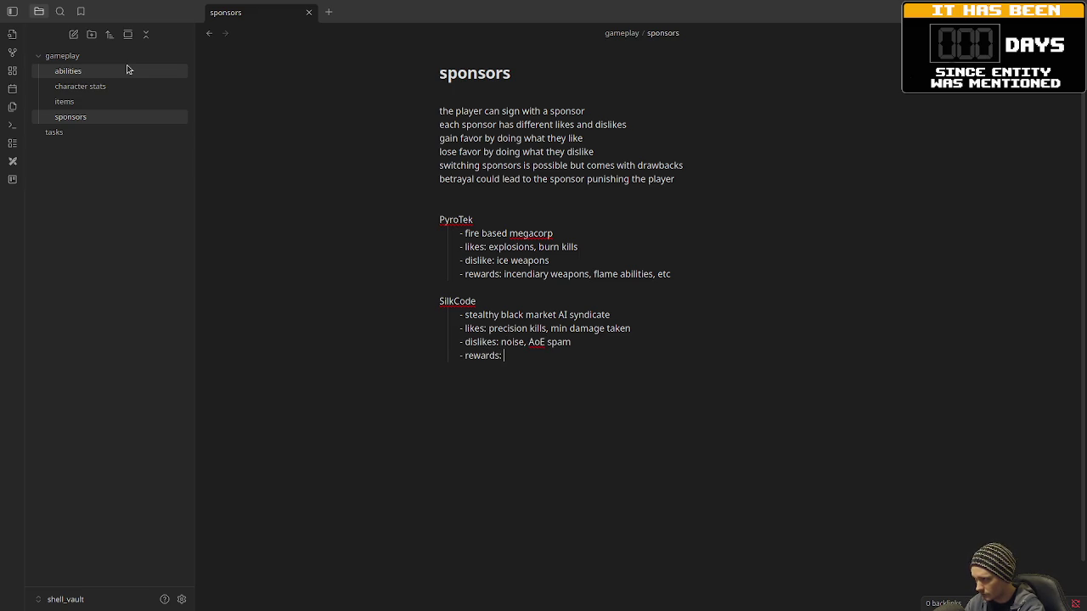
pyautogui.write('clo')
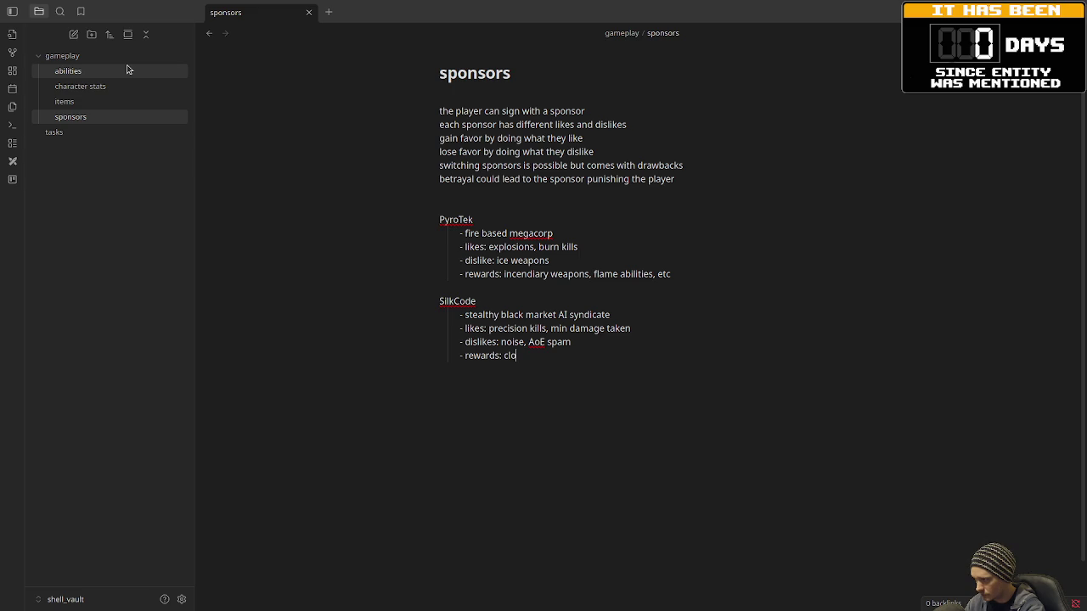
pyautogui.write('aking scripts')
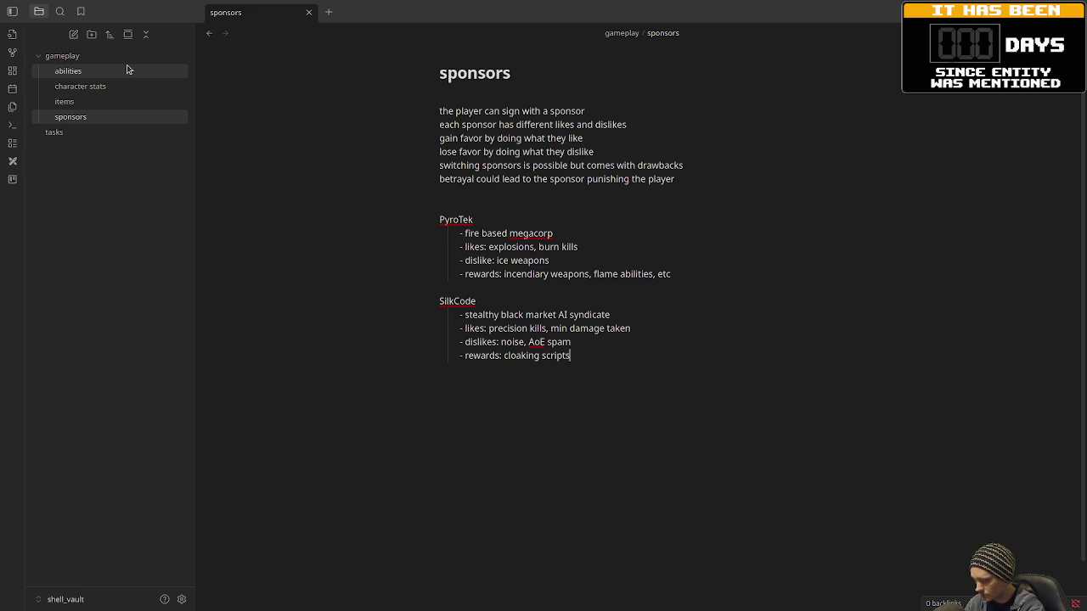
pyautogui.write(', silenced weapons')
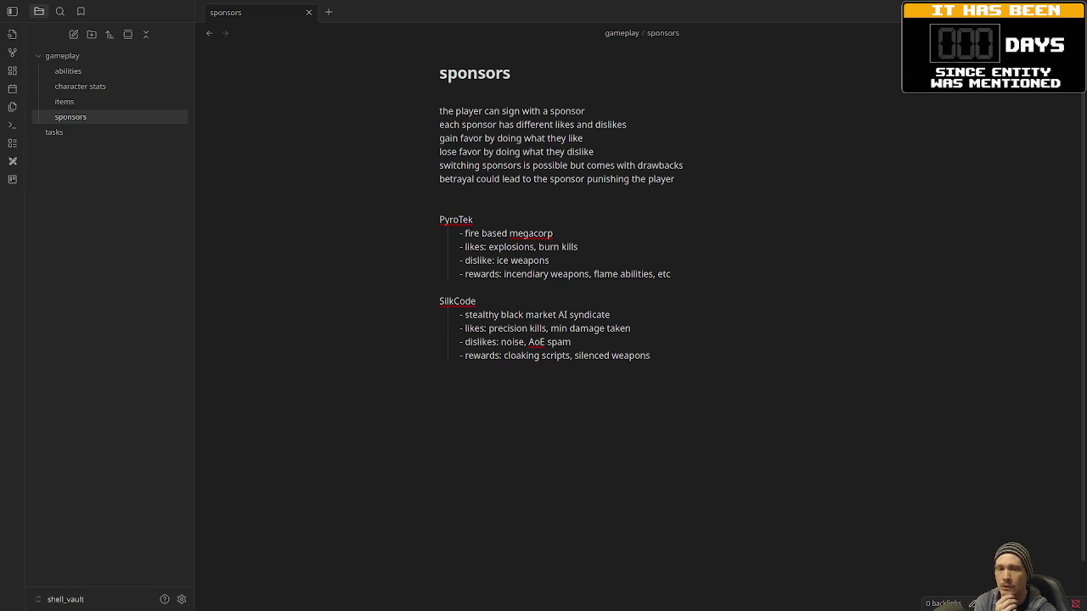
pyautogui.click(593, 398)
# - Below SilkCode, add a 'Glyphos' heading with the bullet 'eldritch algorithm entity'
pyautogui.press('Return')
pyautogui.press('BackSpace')
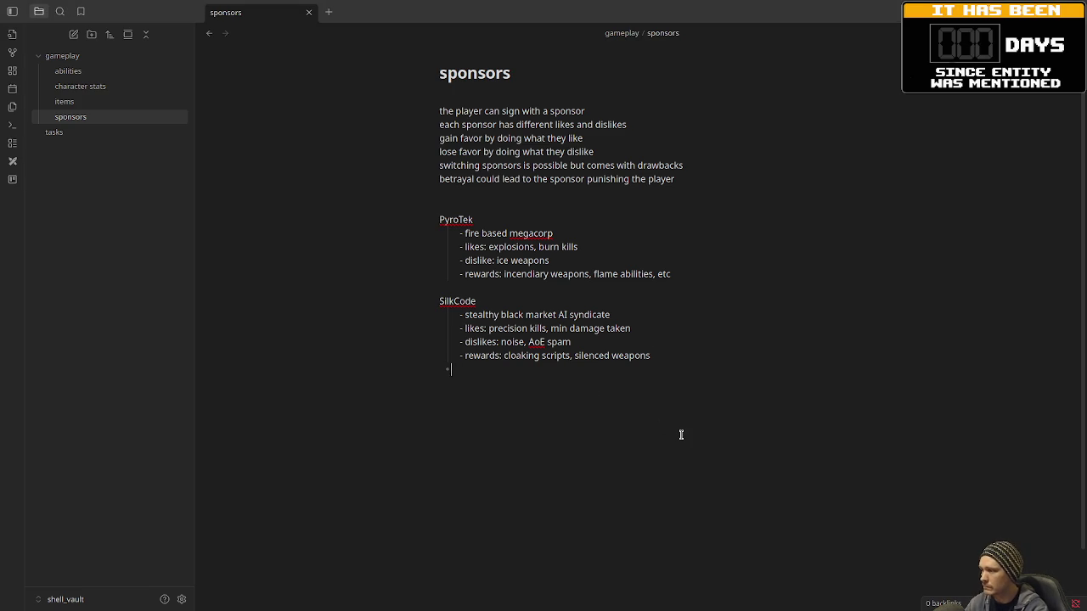
pyautogui.press('Return')
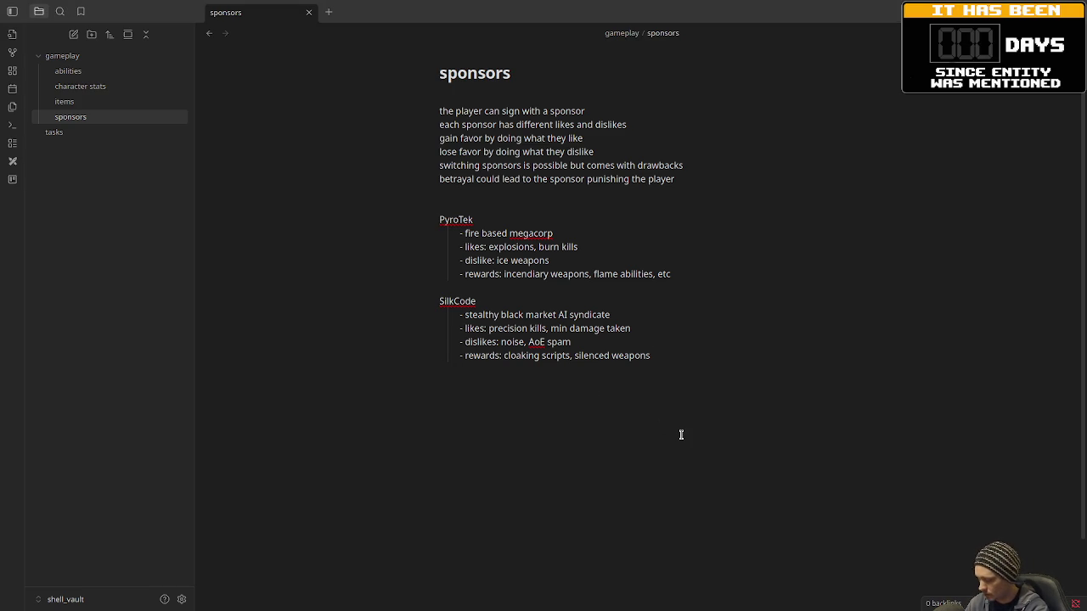
pyautogui.write('Glyphos')
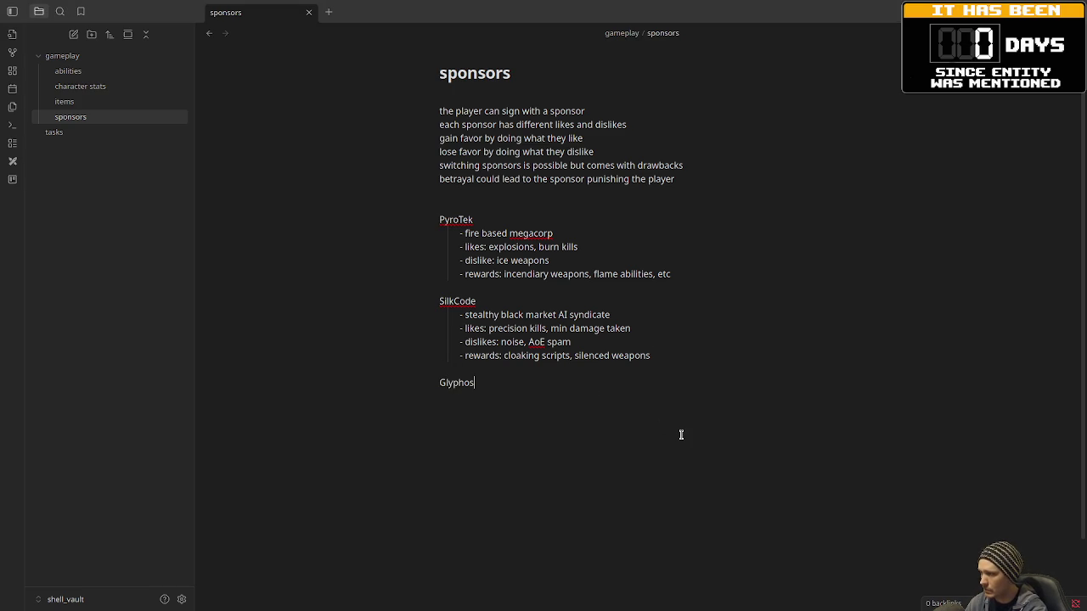
pyautogui.press('Return')
pyautogui.press('Tab')
pyautogui.write('- eldritc')
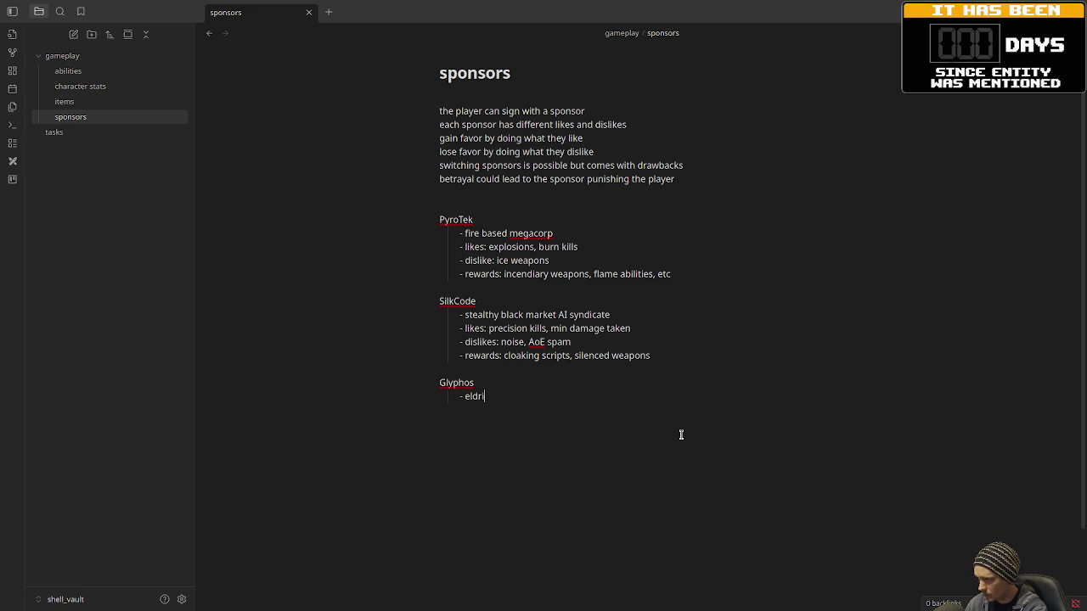
pyautogui.write('h algo')
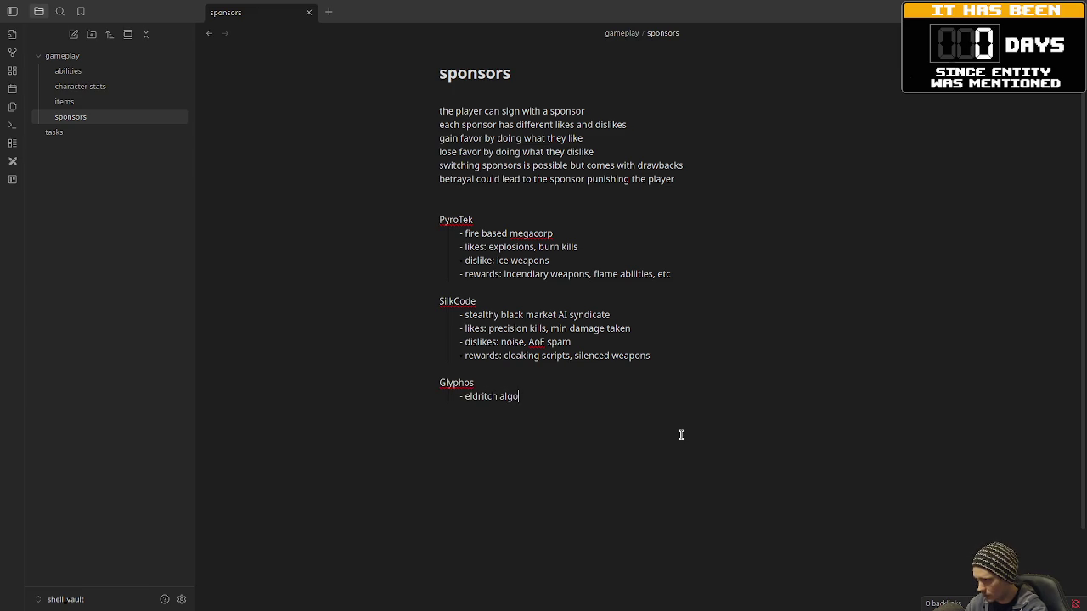
pyautogui.write('rithm entity')
# - Add the Glyphos bullet 'likes: using corrupted/forbidden code' and start another bullet
pyautogui.press('Return')
pyautogui.write('lieks')
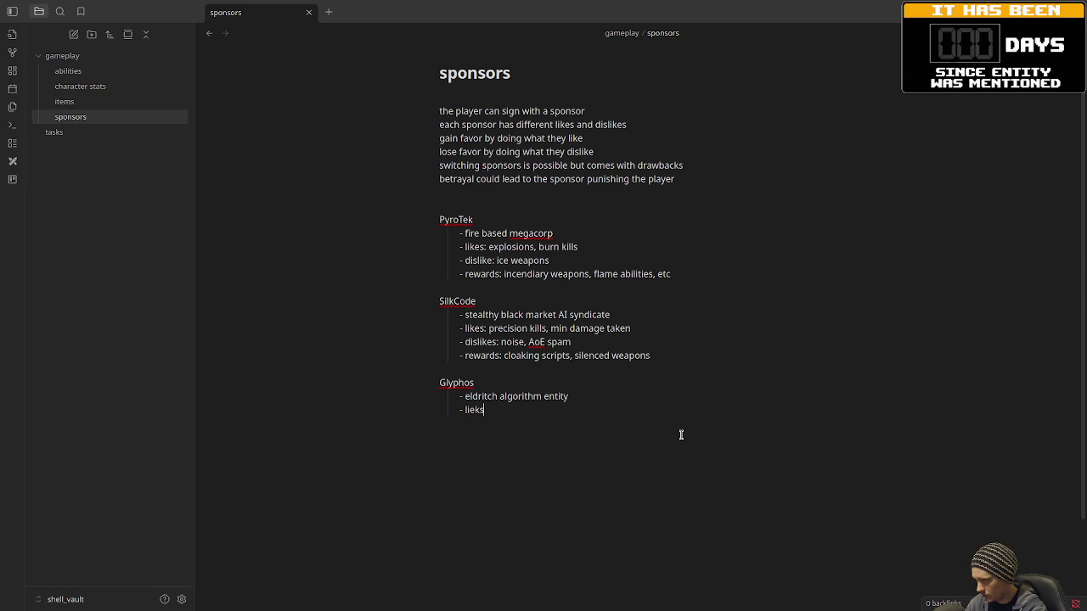
pyautogui.press('BackSpace')
pyautogui.press('BackSpace')
pyautogui.press('BackSpace')
pyautogui.write('kes: us')
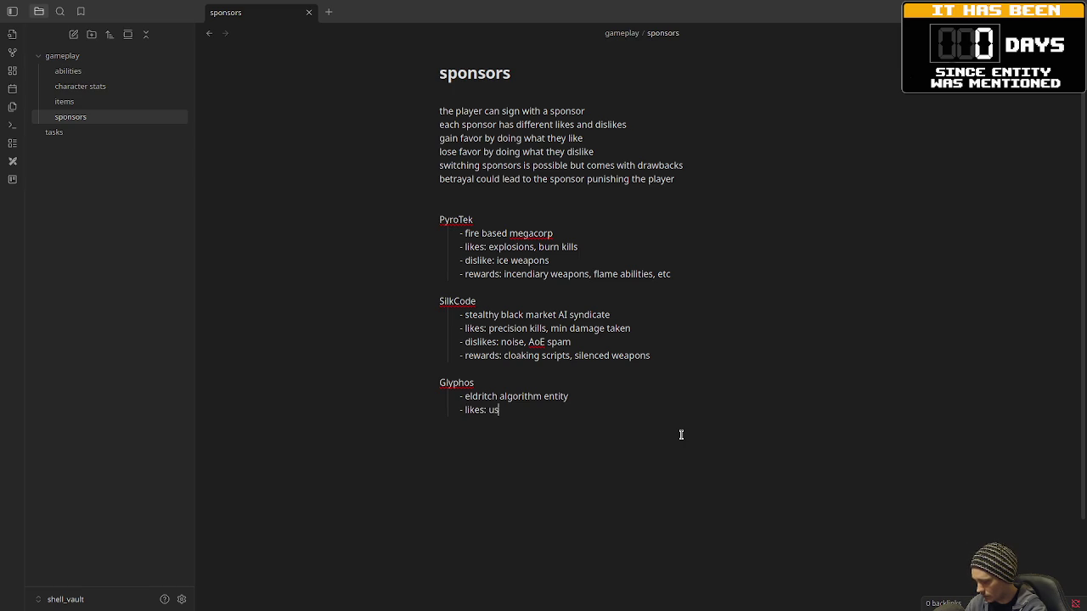
pyautogui.write('ing corrup')
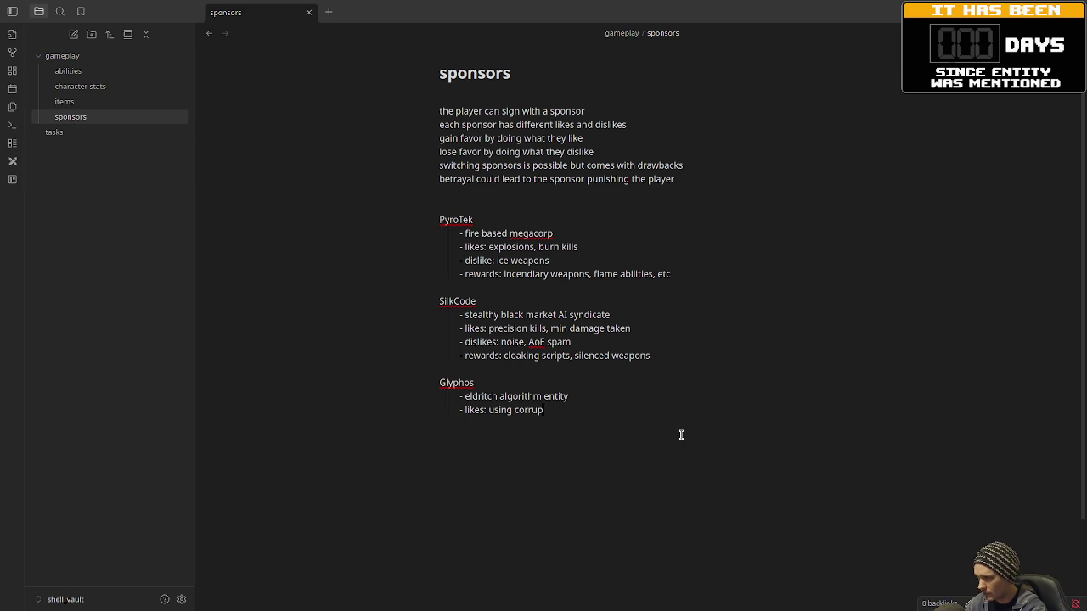
pyautogui.write('ted/')
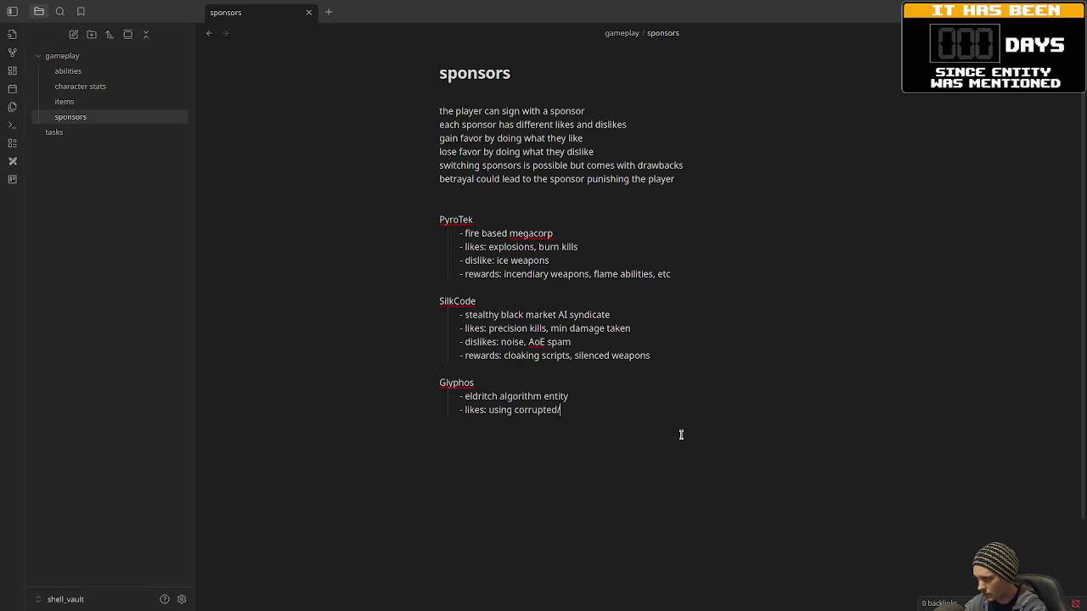
pyautogui.write('forbidden code')
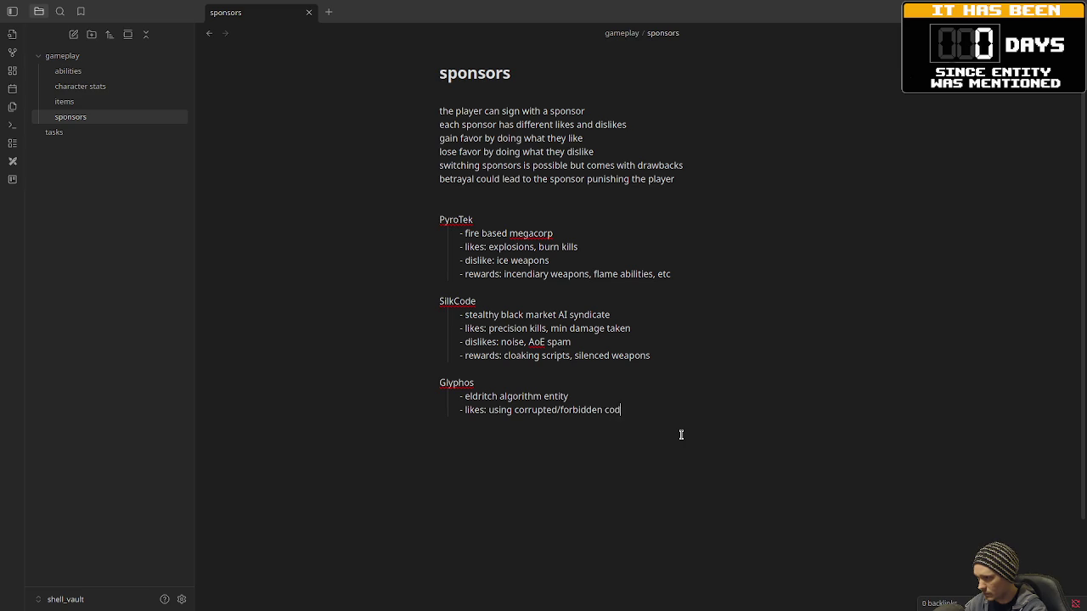
pyautogui.press('Return')
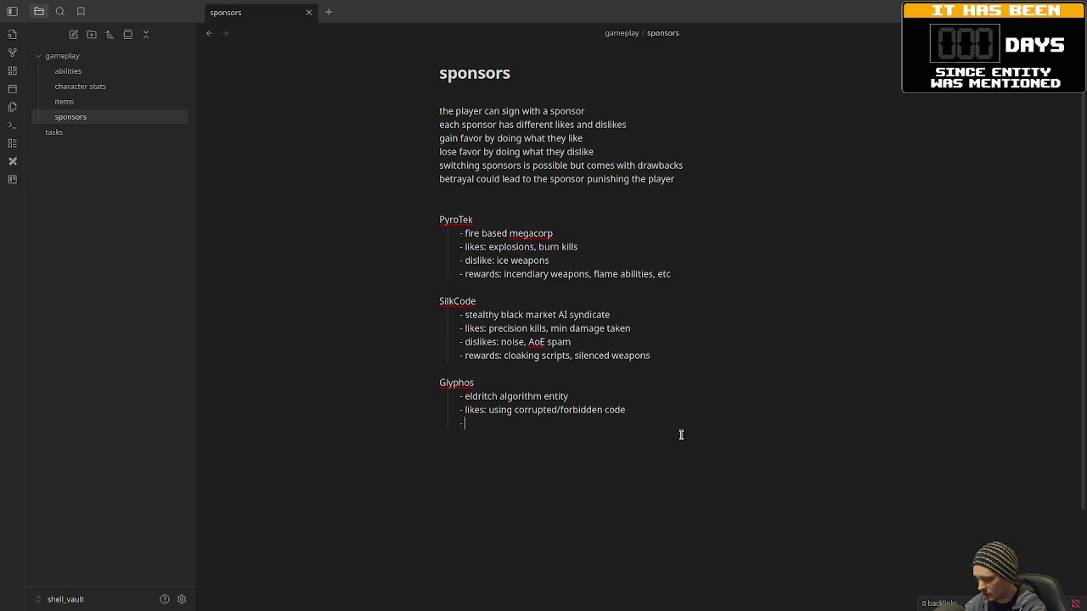
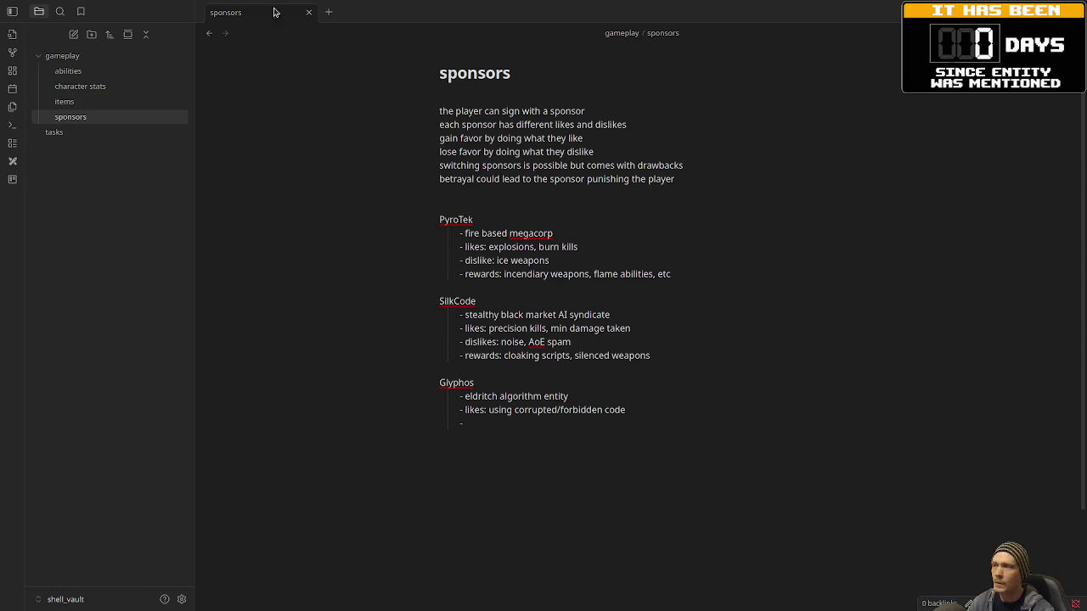
# - Switch from Obsidian to the browser showing the Nerve Tower website
pyautogui.hotkey('alt', 'Tab')
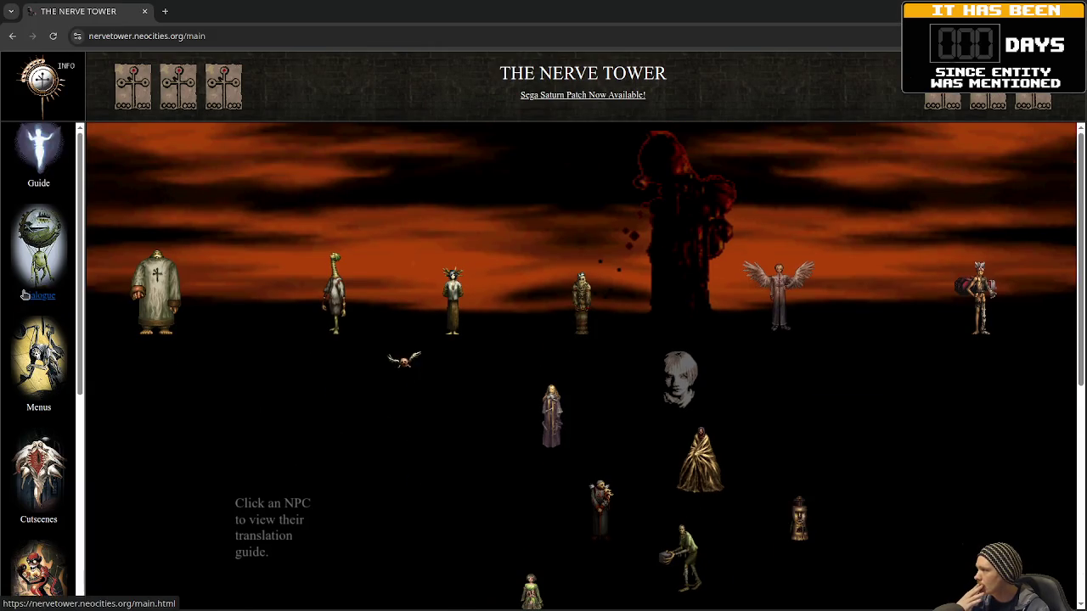
# - Open the site's Items page and expand the Parasites category
pyautogui.scroll(-1, 36, 339)
pyautogui.scroll(-4, 36, 340)
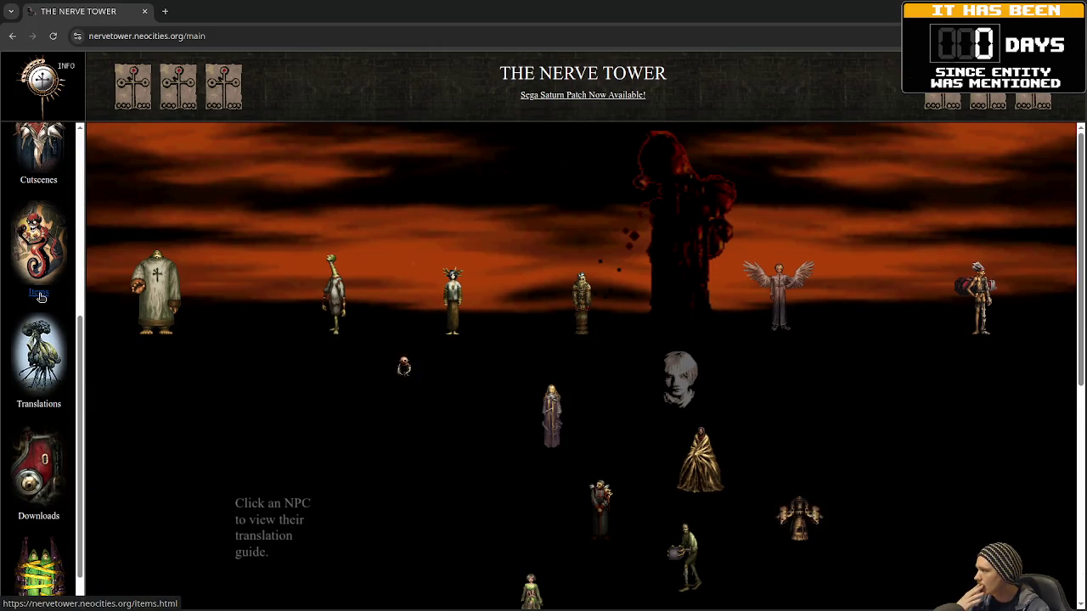
pyautogui.click(40, 296)
pyautogui.scroll(-2, 422, 381)
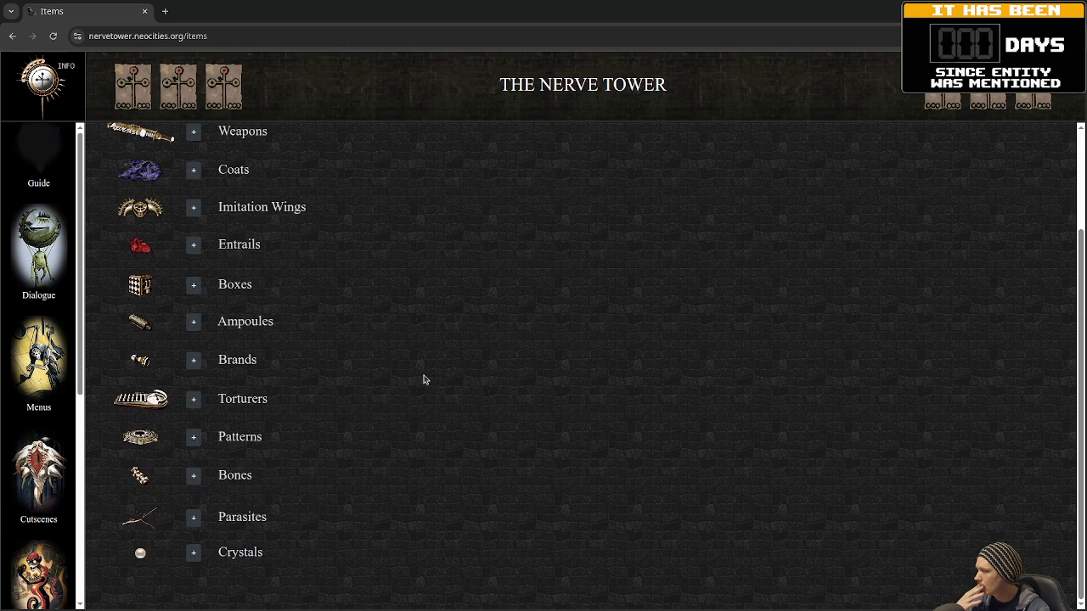
pyautogui.click(194, 517)
# - Read through the Grub and elemental worm entries with their THR values, then return to Obsidian
pyautogui.scroll(-3, 317, 483)
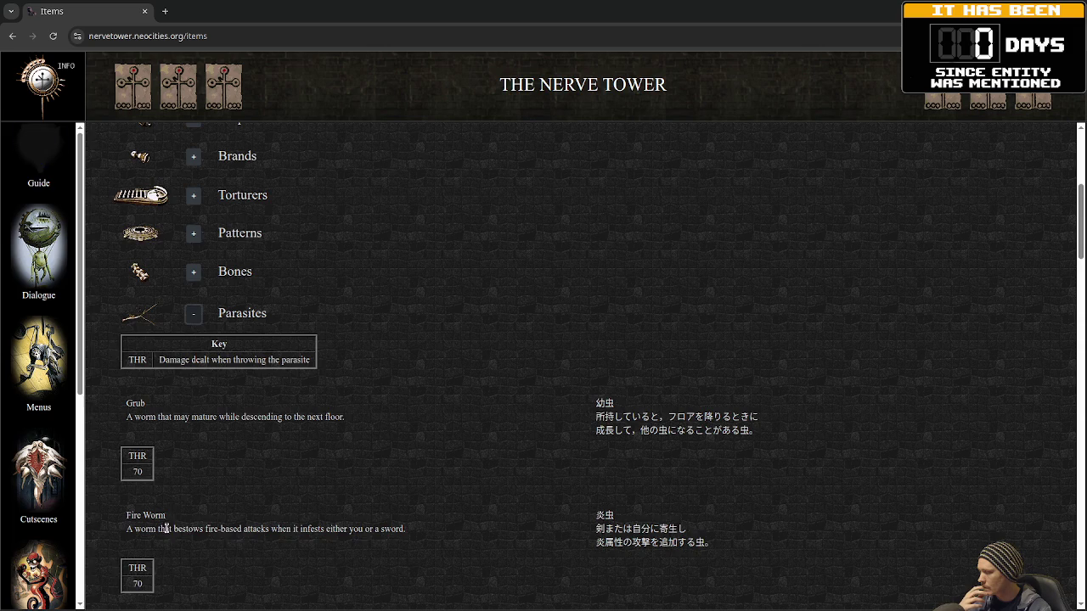
pyautogui.scroll(-3, 223, 568)
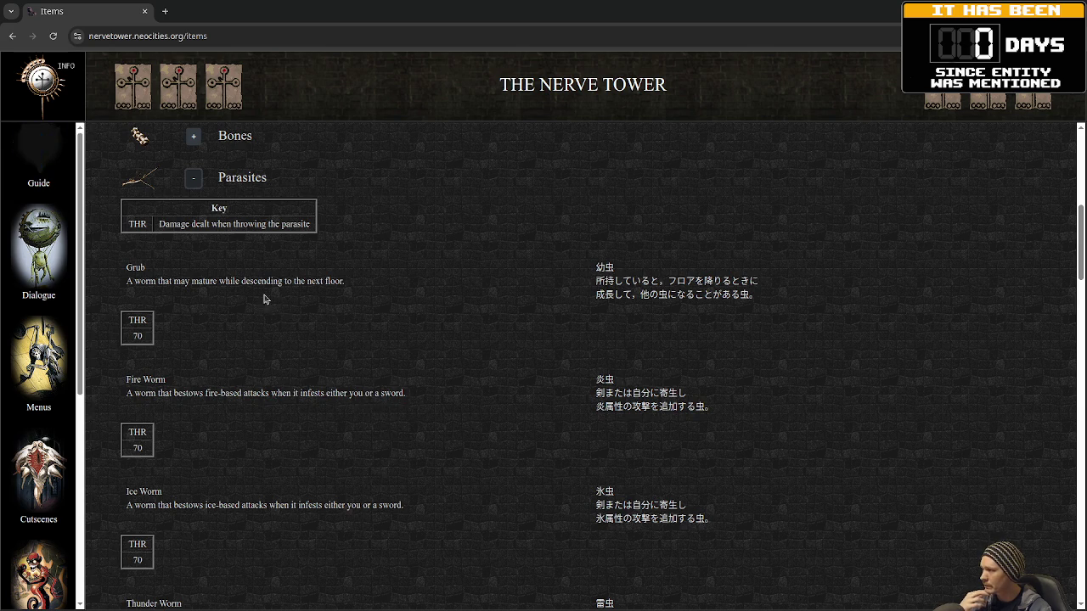
pyautogui.scroll(-3, 203, 426)
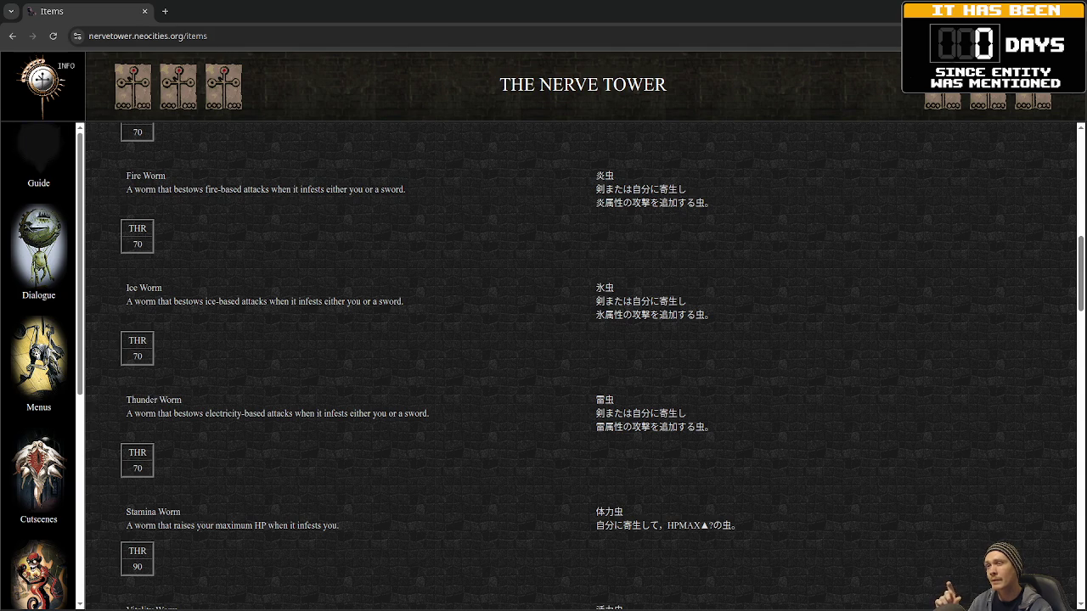
pyautogui.hotkey('alt', 'Tab')
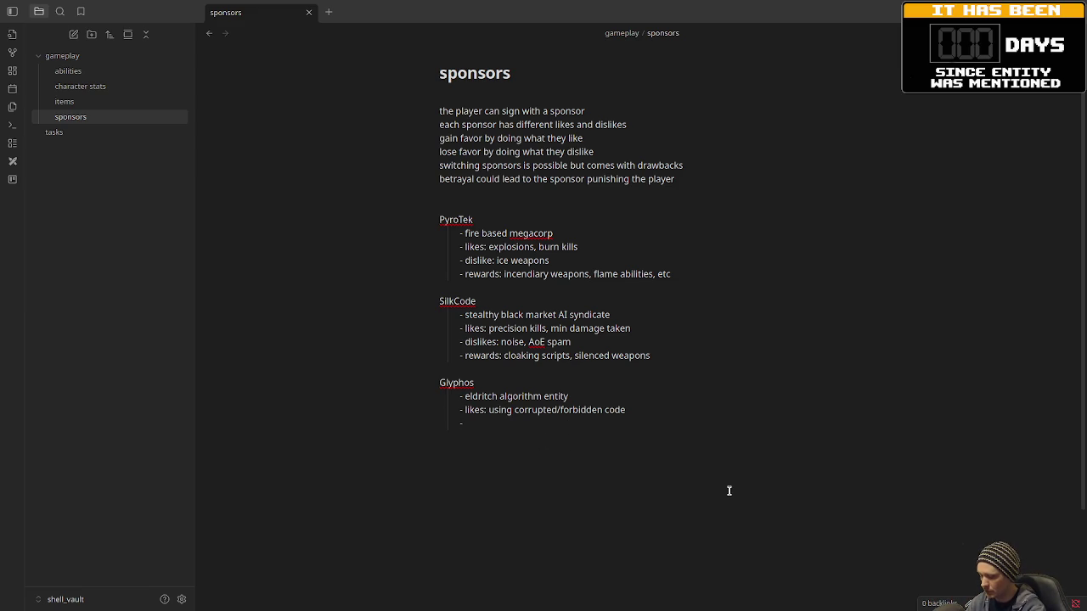
# - Give Glyphos 'hates: none. but he may betray for no reason' and 'rewards: reality bending weapons, glitched abilities'
pyautogui.write('hates:')
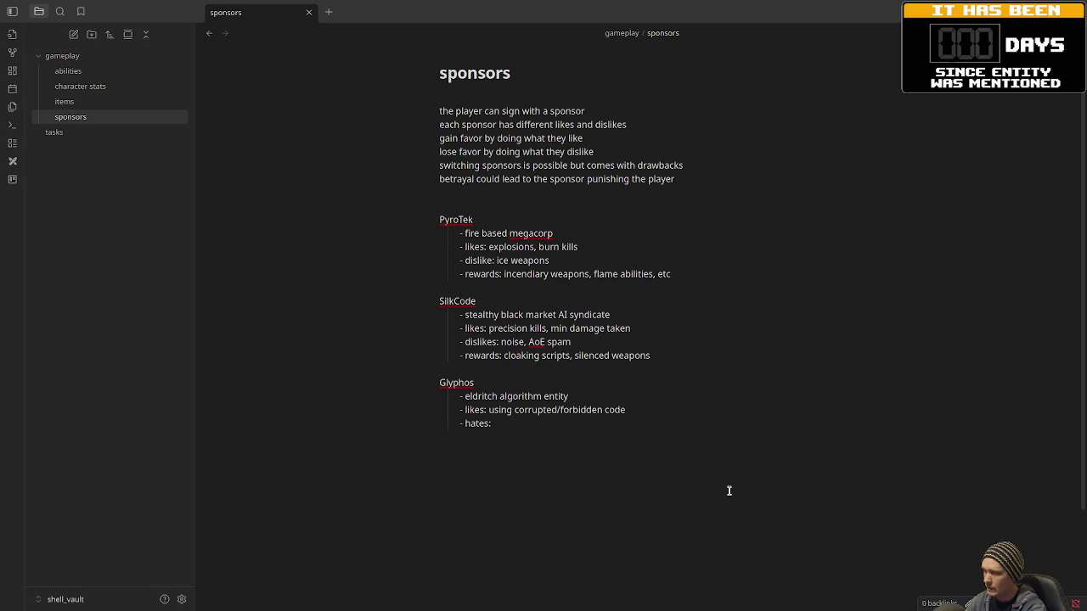
pyautogui.write('none. but he m')
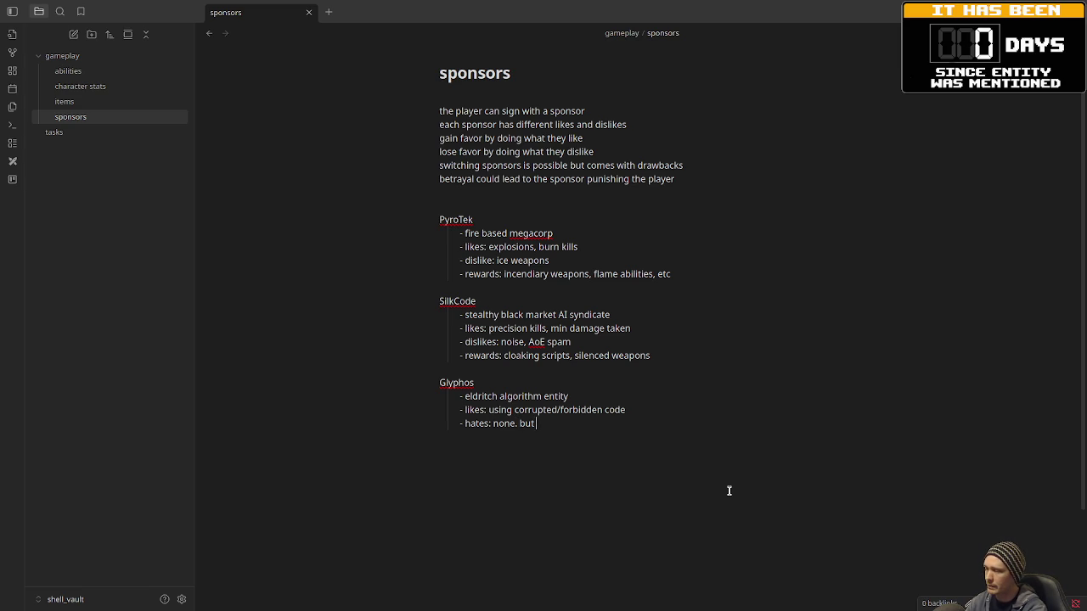
pyautogui.write('ay ')
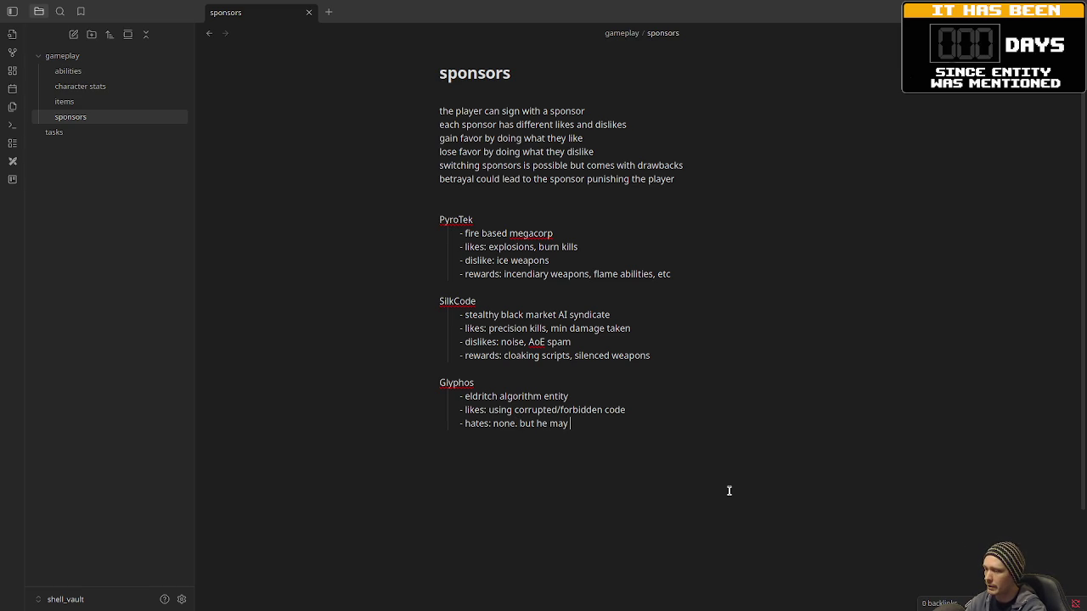
pyautogui.write('betray for no')
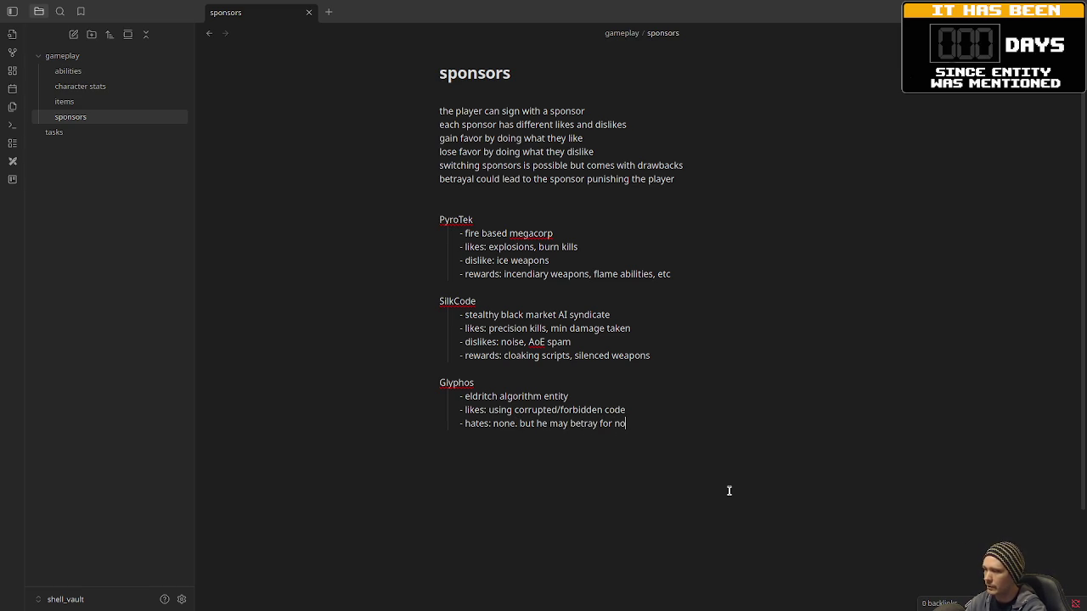
pyautogui.write(' reason')
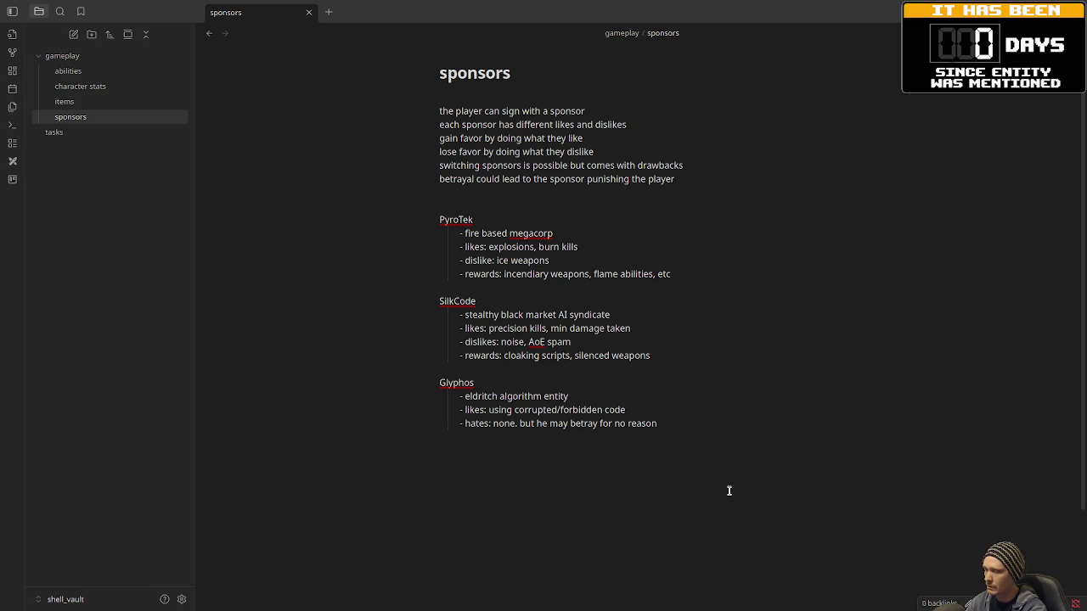
pyautogui.press('Return')
pyautogui.write('re')
pyautogui.press('BackSpace')
pyautogui.press('BackSpace')
pyautogui.write('re')
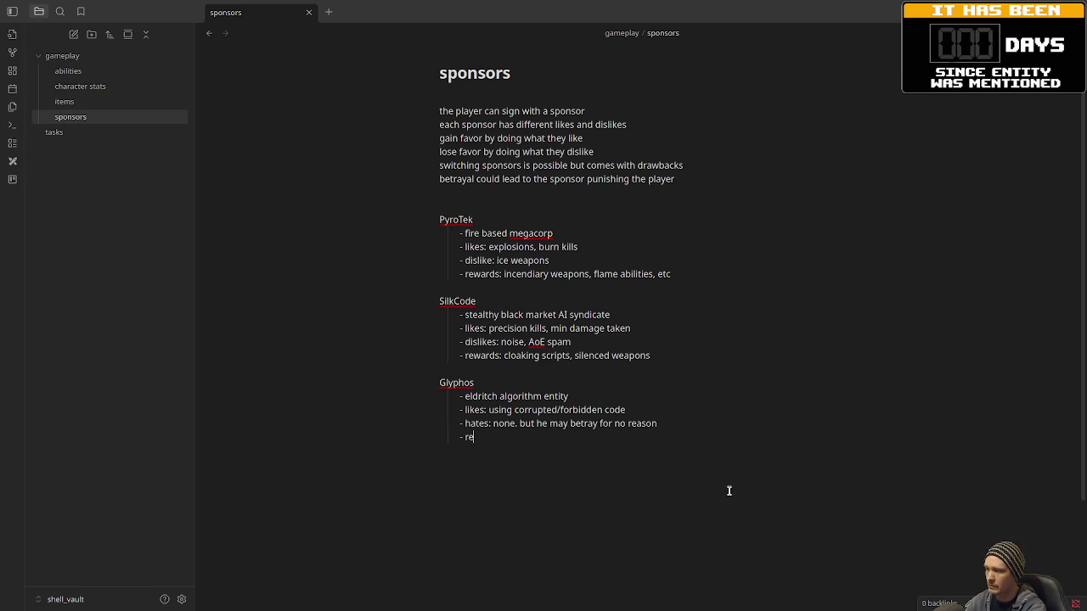
pyautogui.write('ward')
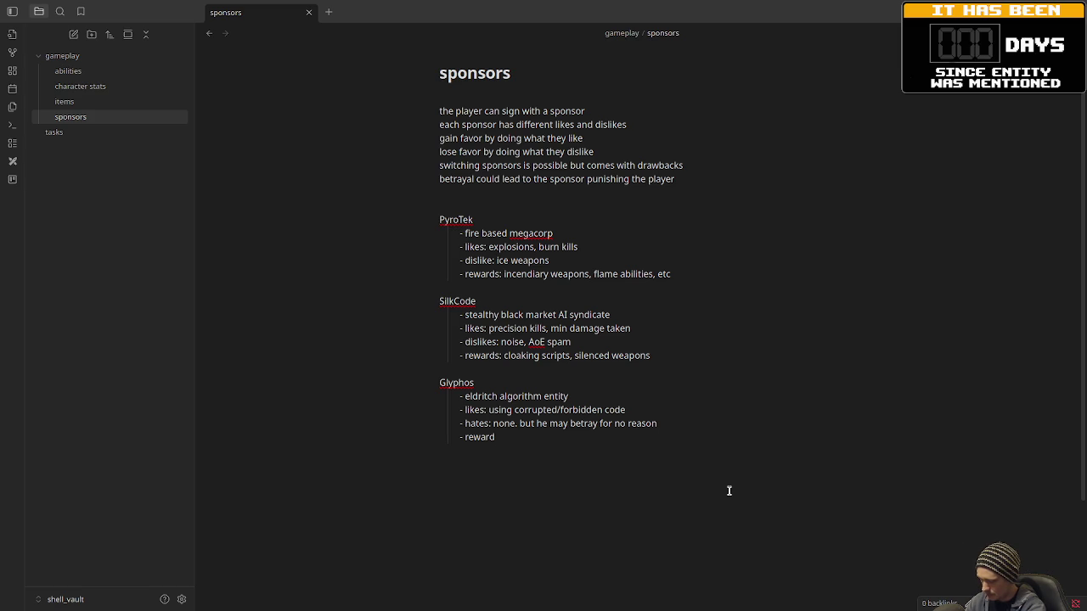
pyautogui.write('s: ')
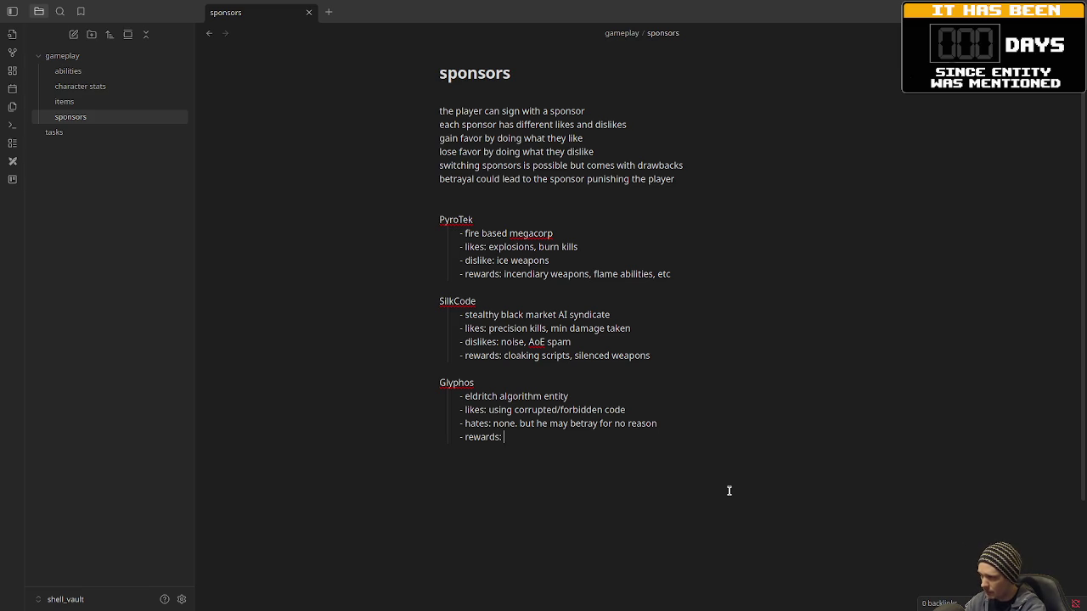
pyautogui.write('reality bending weap')
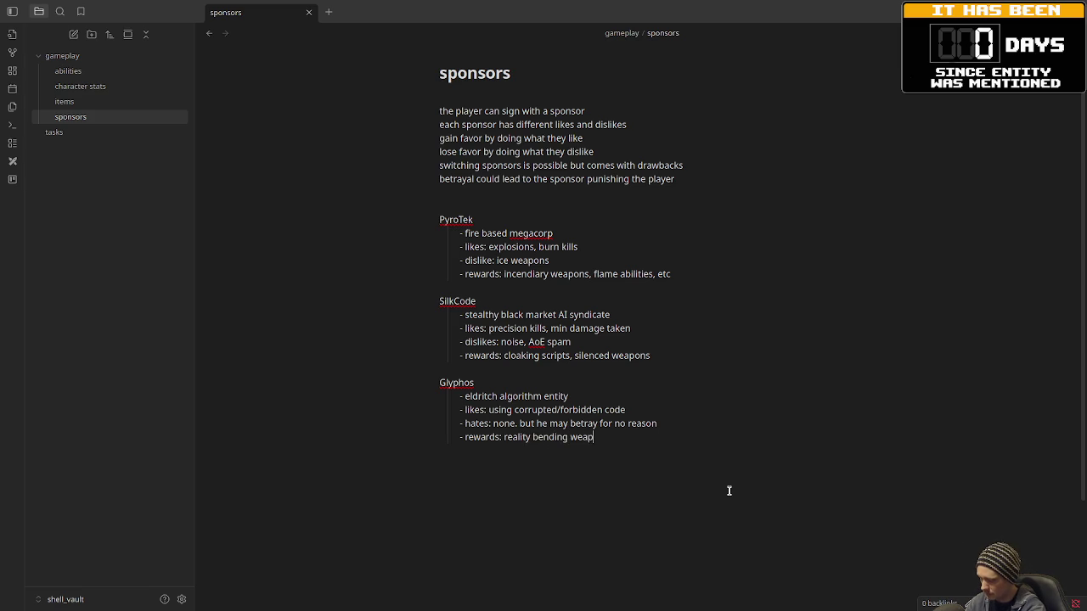
pyautogui.write('ons, glitched abilt')
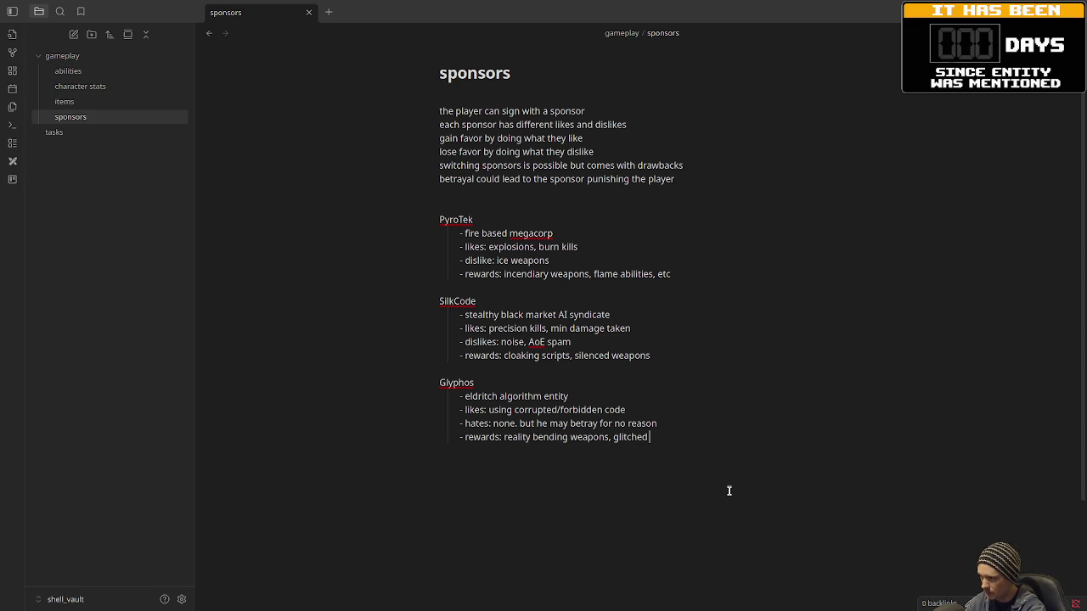
pyautogui.press('BackSpace')
pyautogui.write('ities')
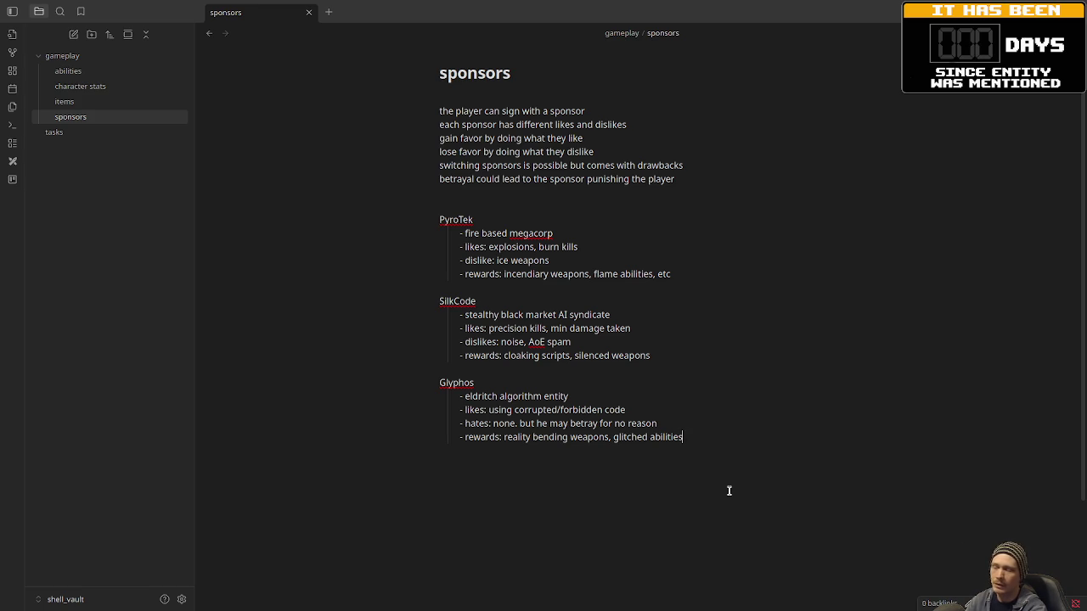
pyautogui.press('Return')
pyautogui.press('Return')
pyautogui.press('Return')
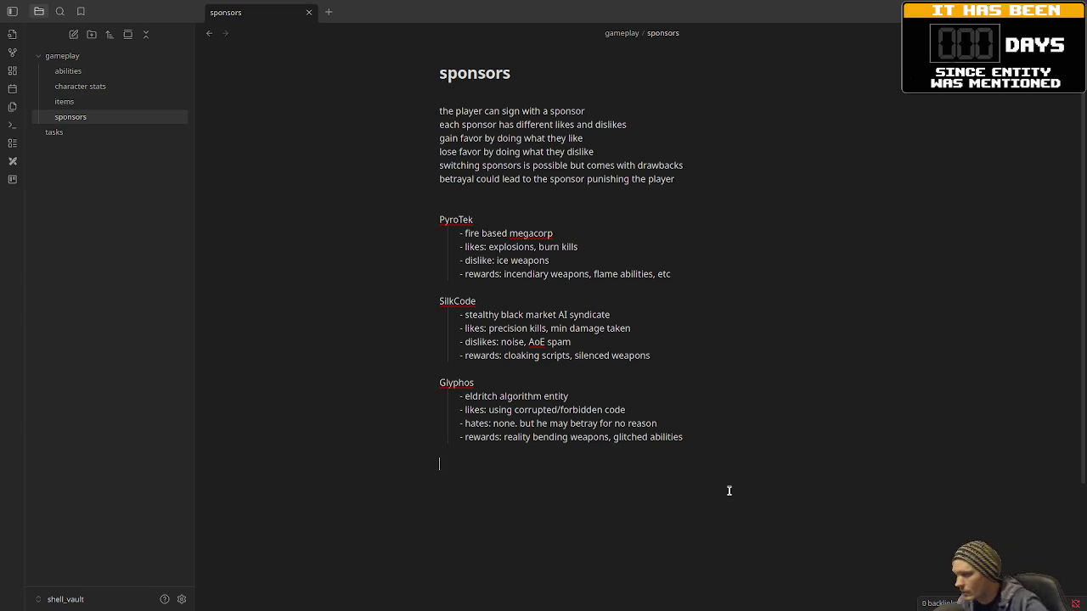
# - Add a BloodNet sponsor: vampiric data-vamp AI, likes close range kills and health drain
pyautogui.write('BloodNet')
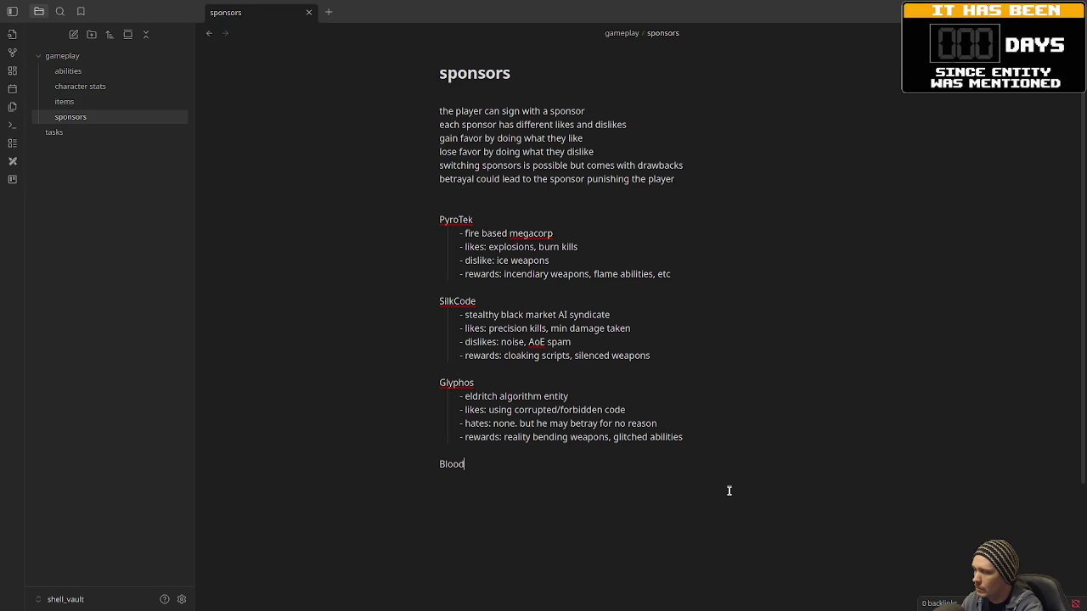
pyautogui.press('Return')
pyautogui.press('Tab')
pyautogui.write('- vampiric d')
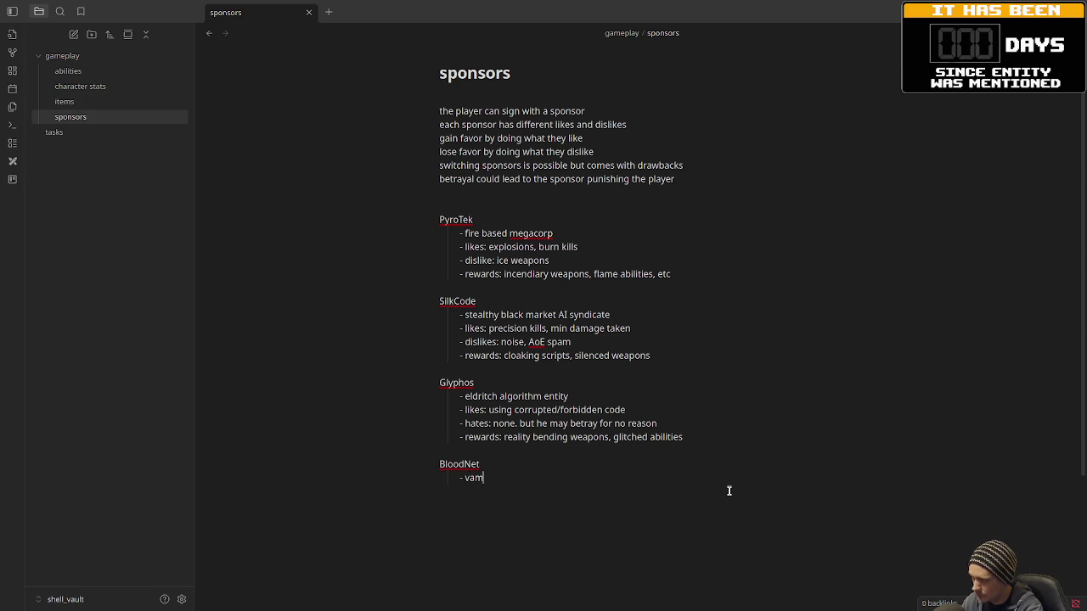
pyautogui.write('ata-')
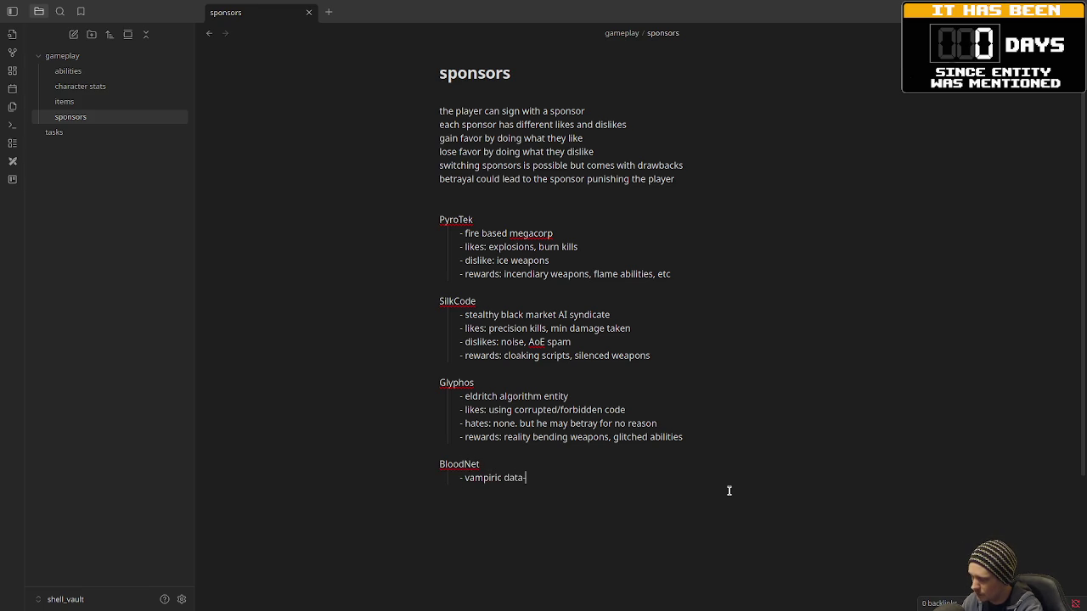
pyautogui.write('vamp AI')
pyautogui.press('Return')
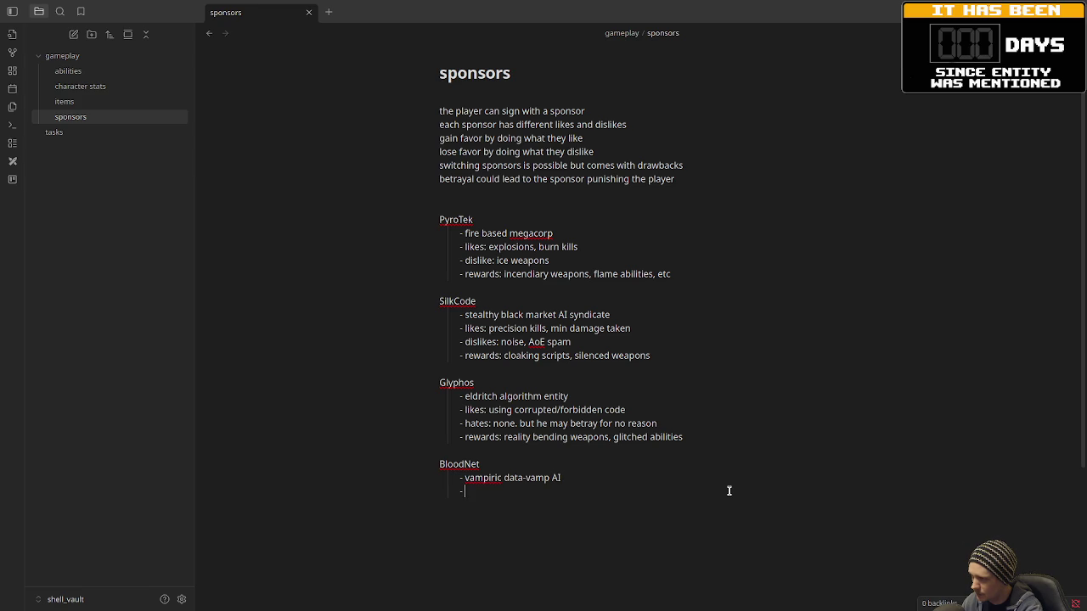
pyautogui.write('likes')
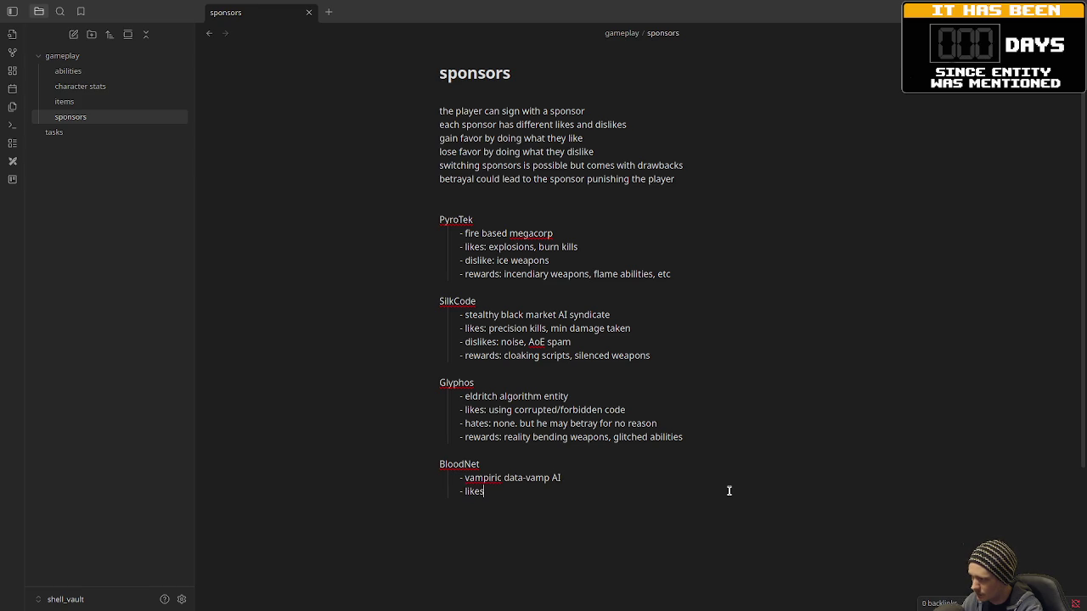
pyautogui.write(': close ')
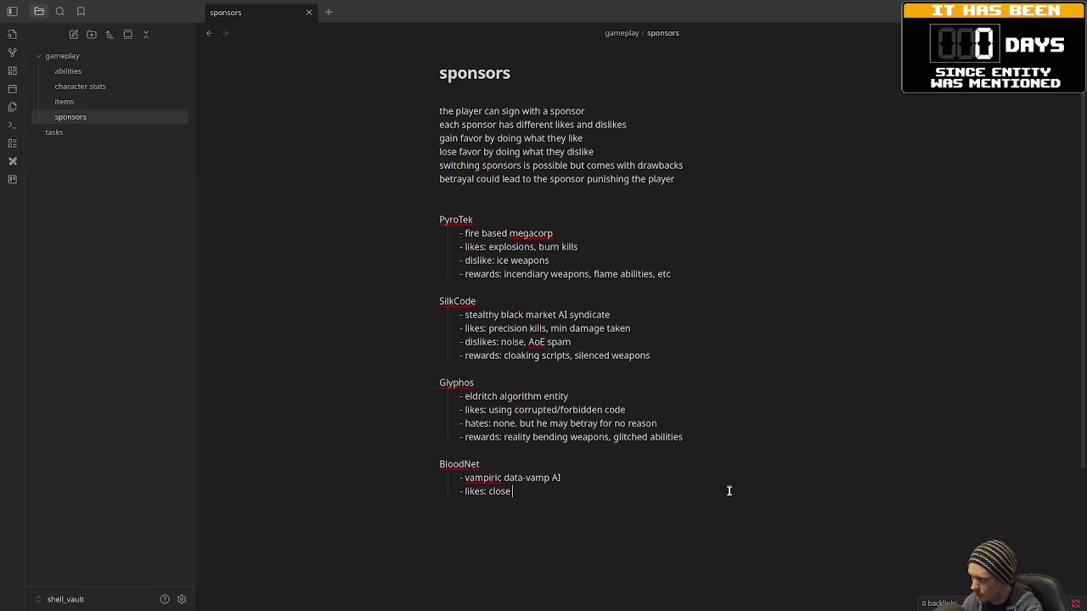
pyautogui.write('range kills, ')
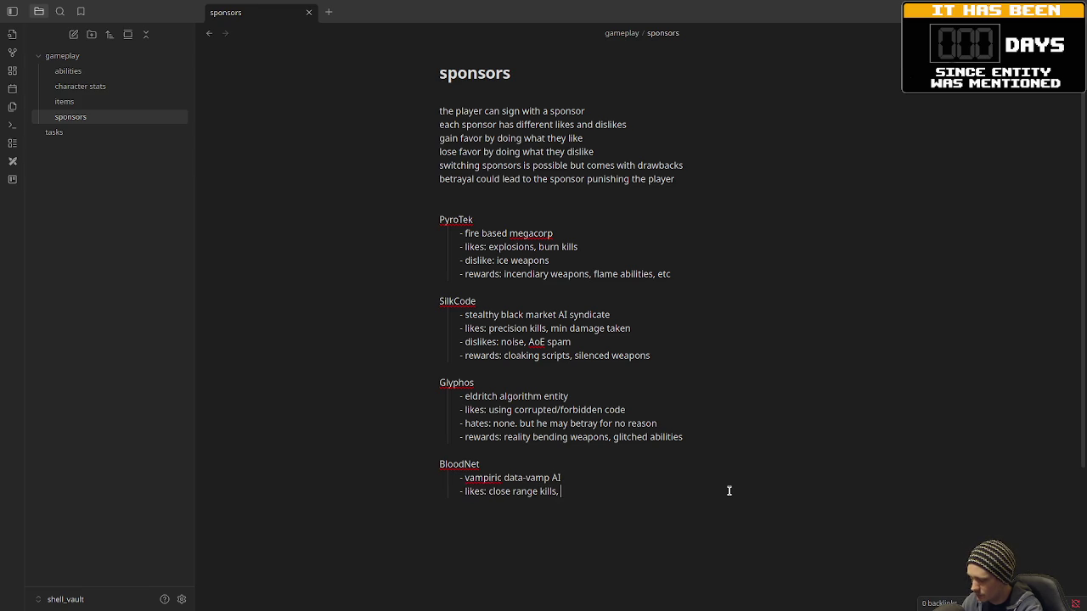
pyautogui.write('h')
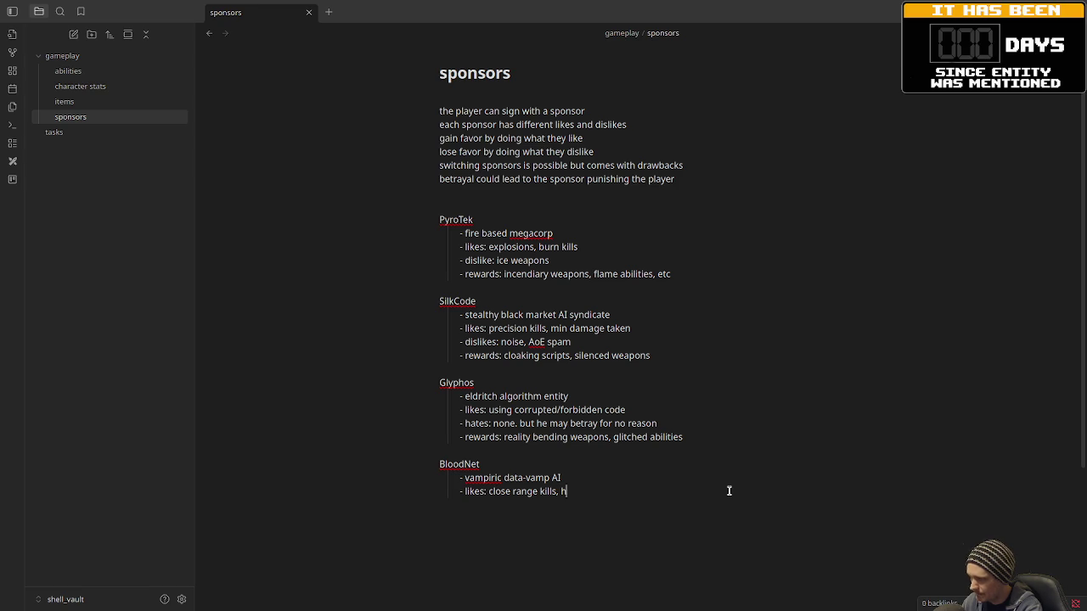
pyautogui.write('ealth drain')
pyautogui.press('Return')
# - Rename Glyphos's 'hates' to 'dislikes' and give BloodNet 'dislikes: being slow' and life-leach/health drain rewards
pyautogui.write('ikes')
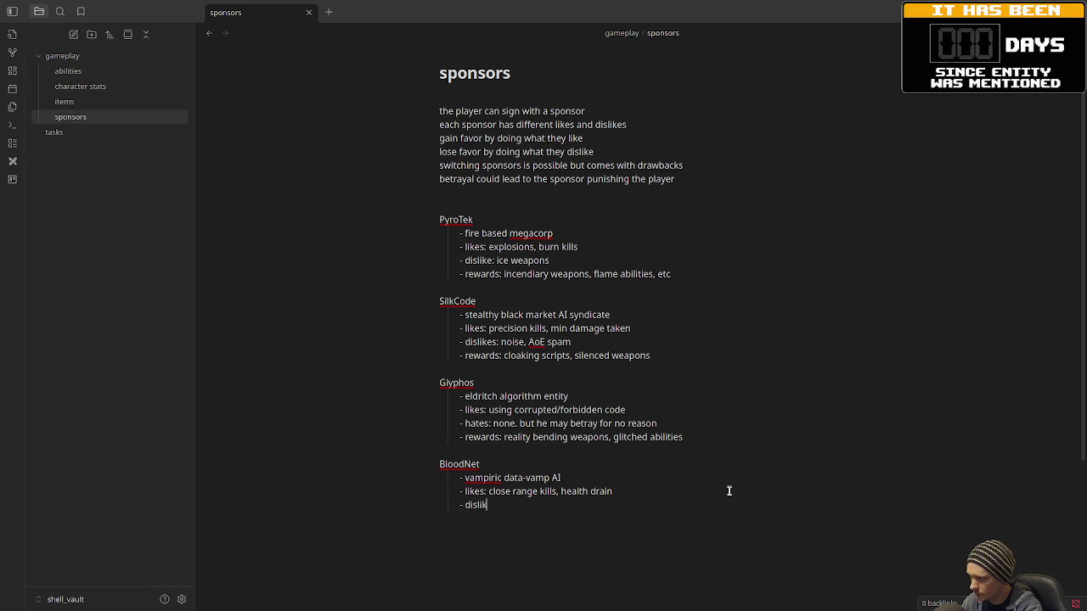
pyautogui.doubleClick(475, 422)
pyautogui.write('dislikes')
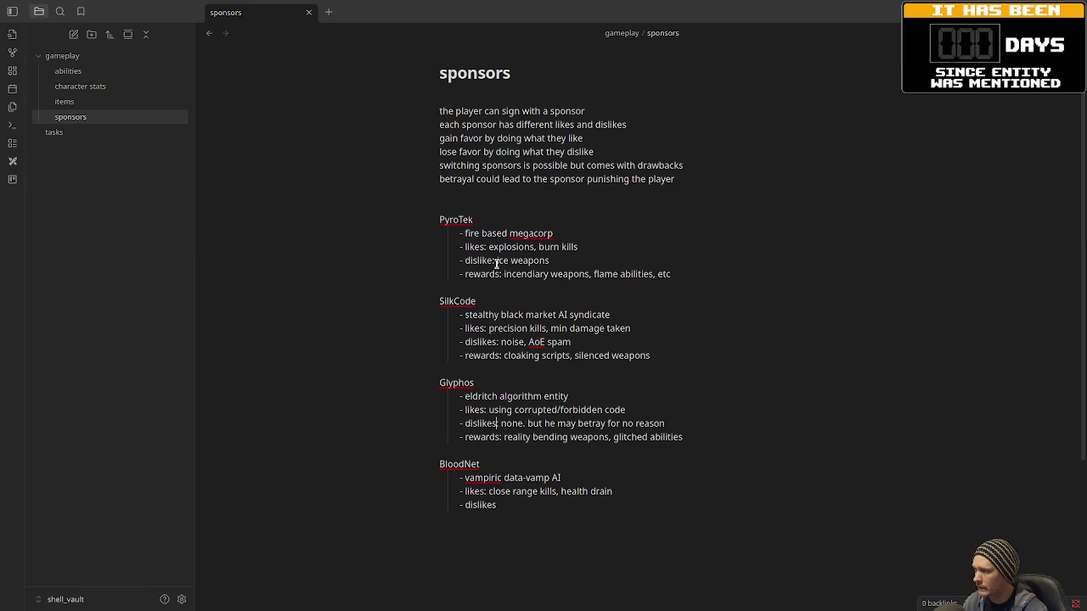
pyautogui.click(568, 512)
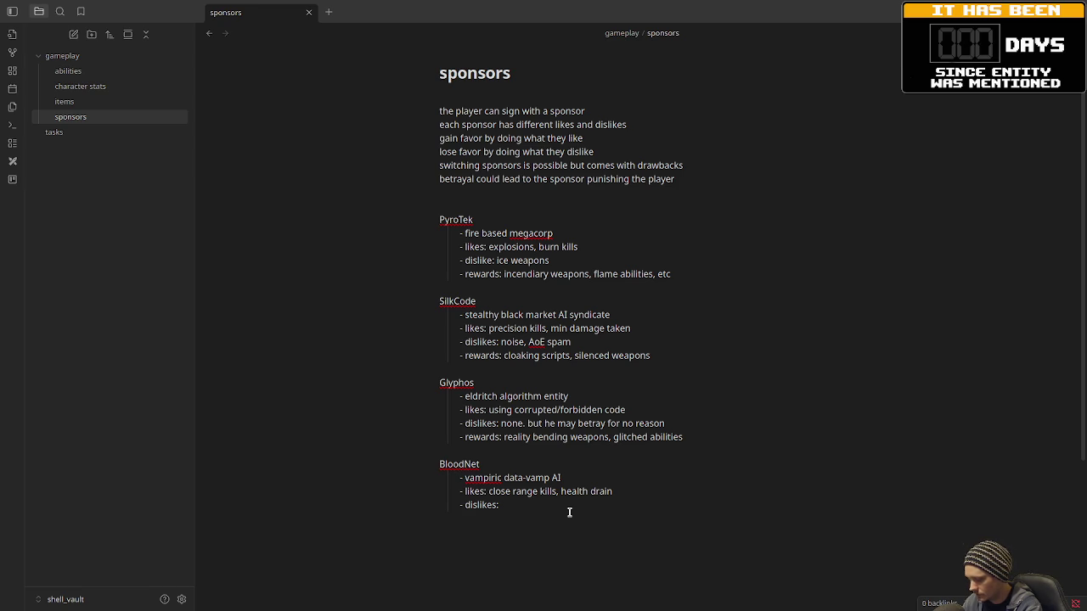
pyautogui.write('being')
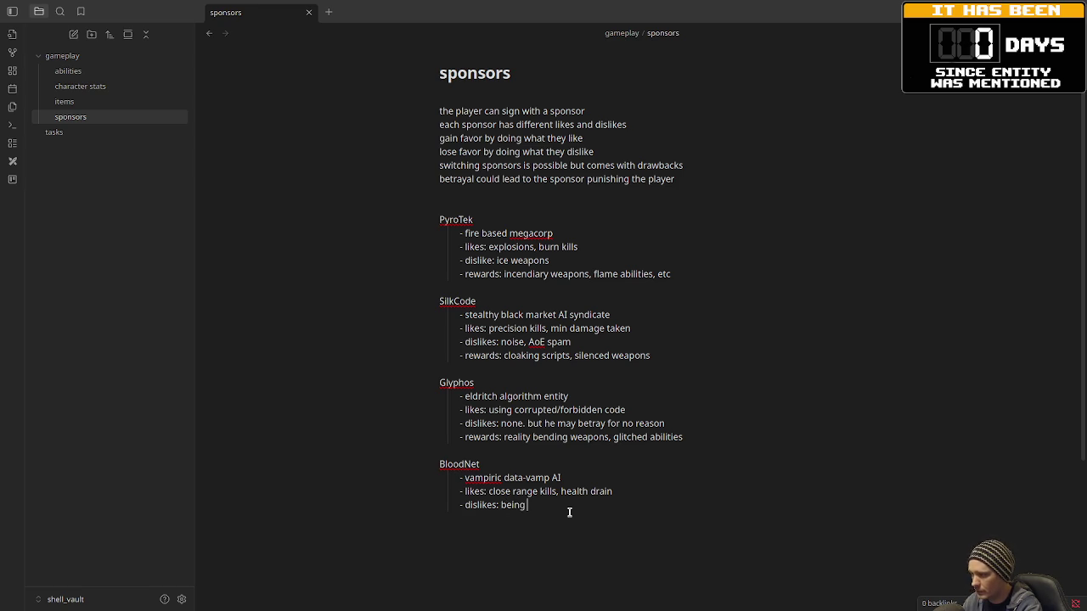
pyautogui.write(' slow')
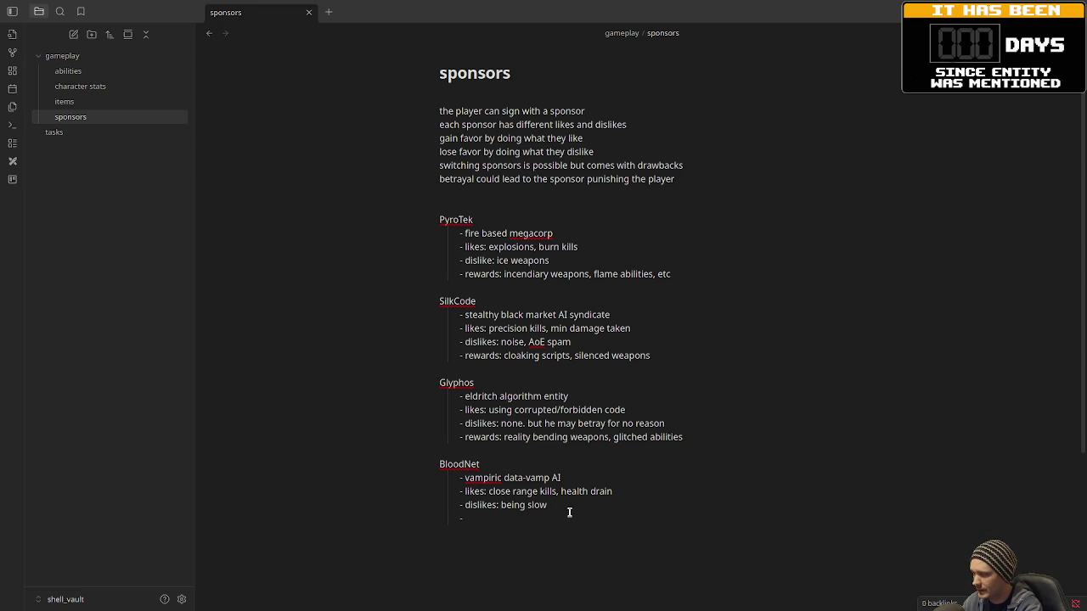
pyautogui.write(' - rewards: ')
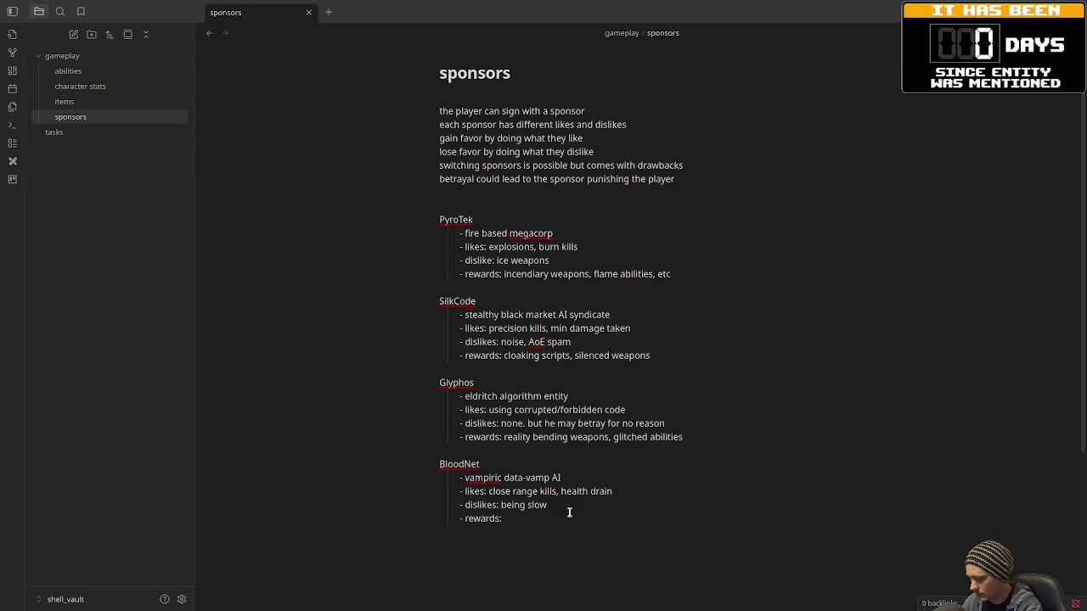
pyautogui.write('life-leac')
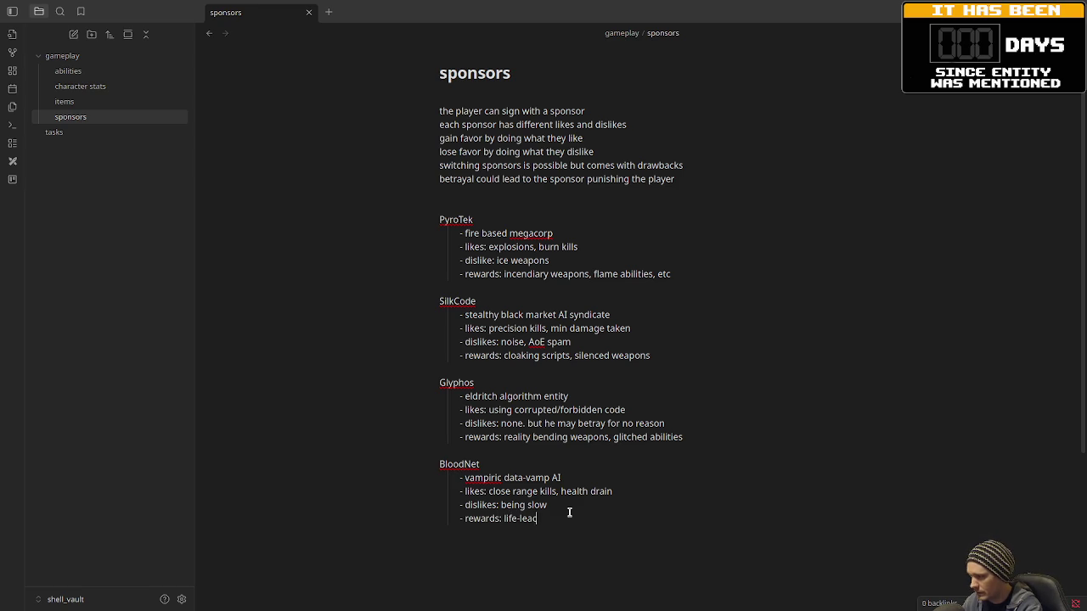
pyautogui.write('h mods,')
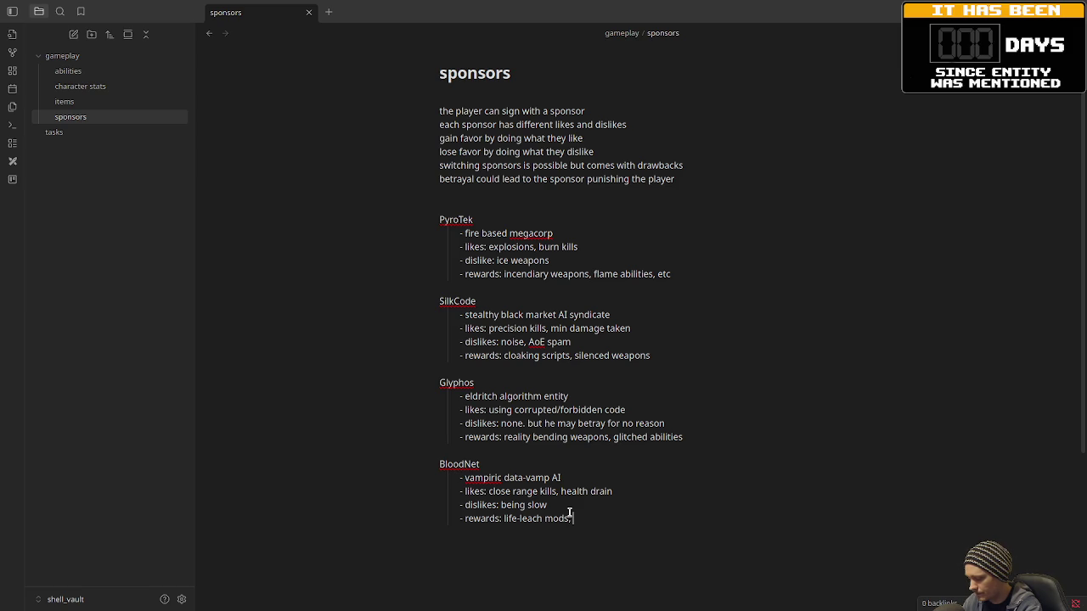
pyautogui.write('health drain')
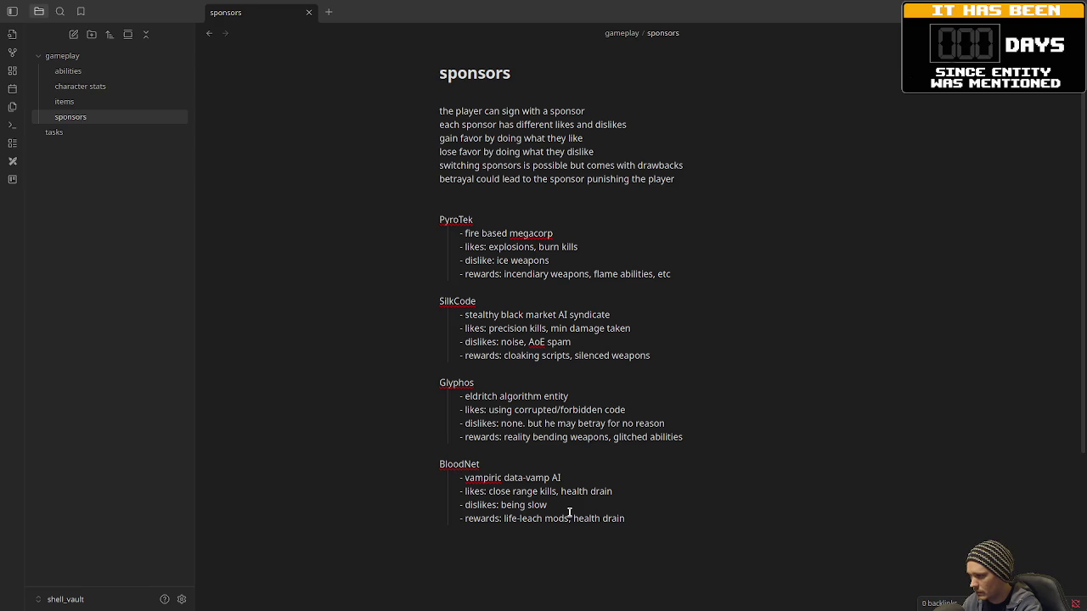
pyautogui.write(' weapons')
pyautogui.press('Return')
pyautogui.press('BackSpace')
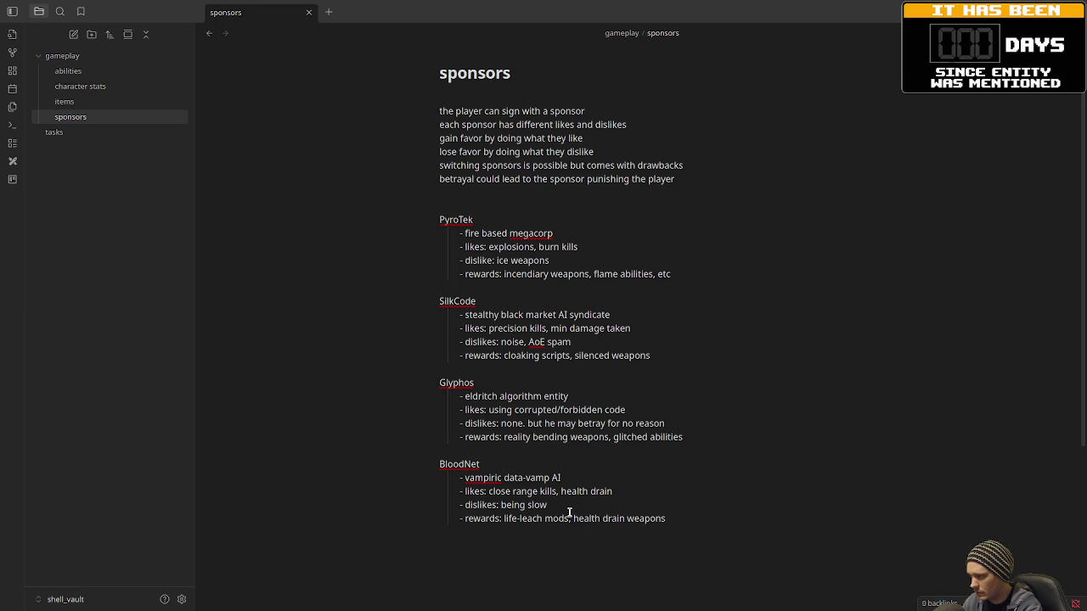
pyautogui.press('Return')
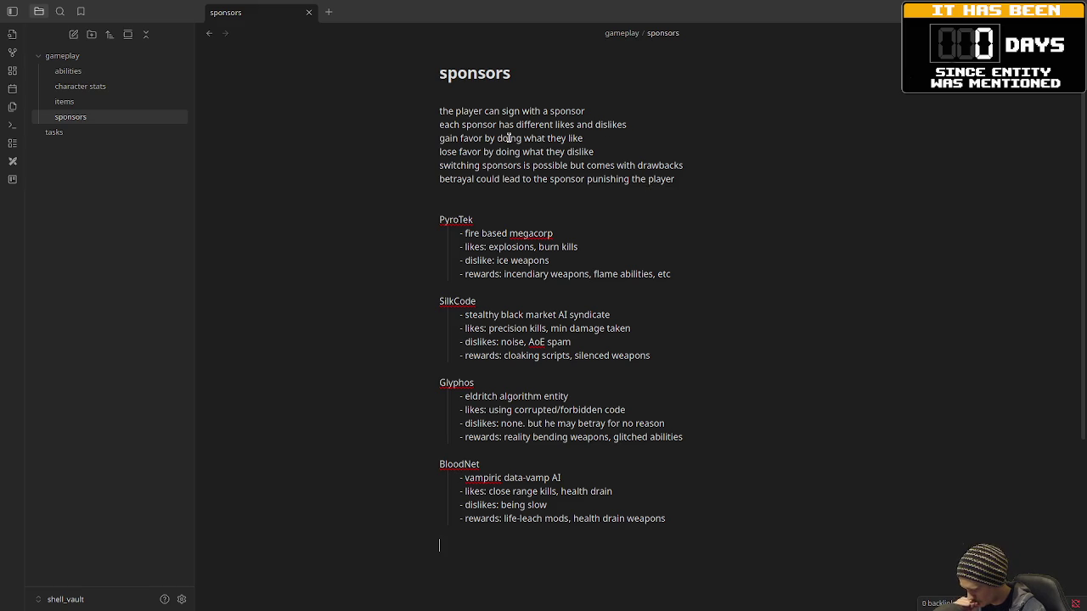
# - Add a note titled 'branches' under the gameplay folder
pyautogui.click(765, 364)
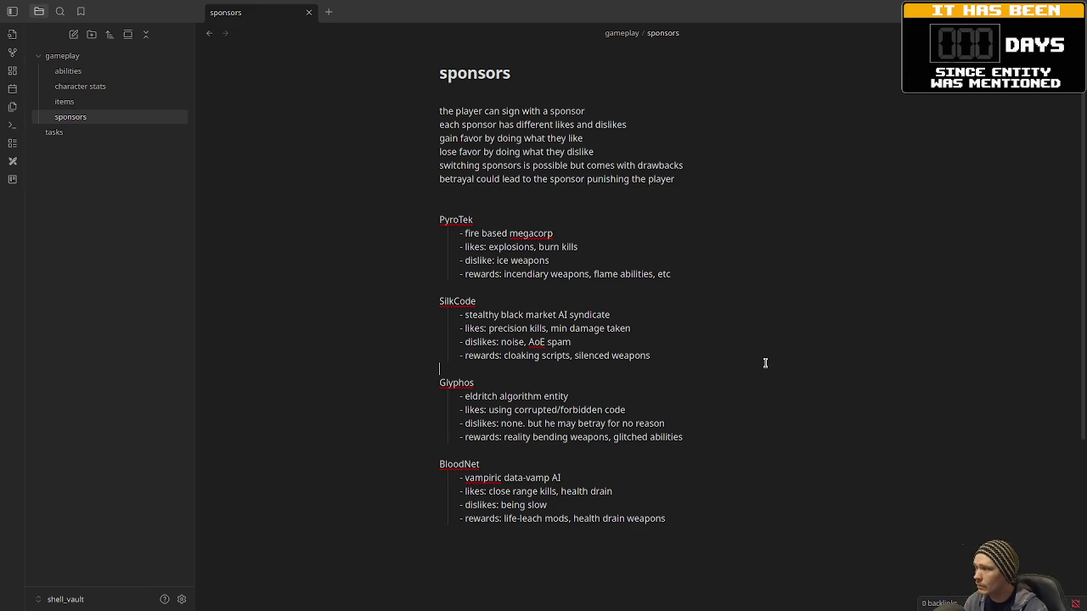
pyautogui.rightClick(92, 56)
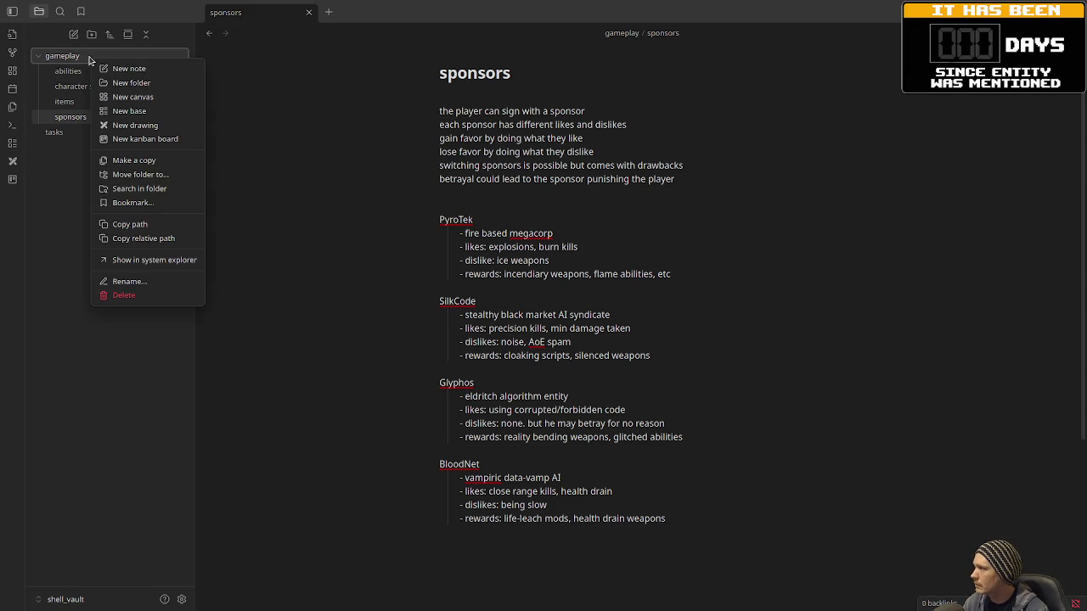
pyautogui.click(120, 75)
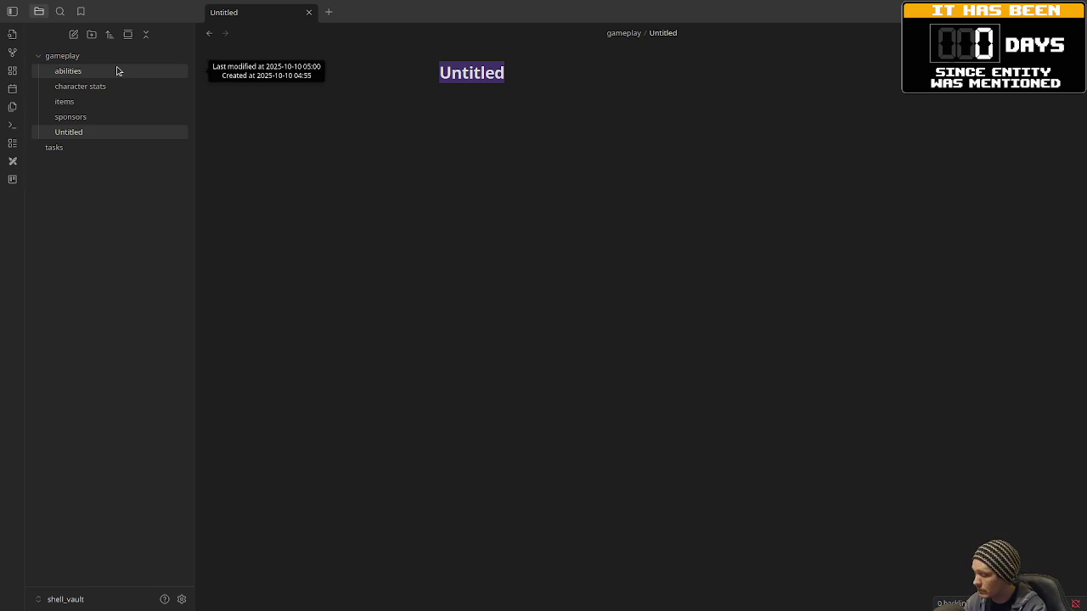
pyautogui.write('branches')
pyautogui.press('Return')
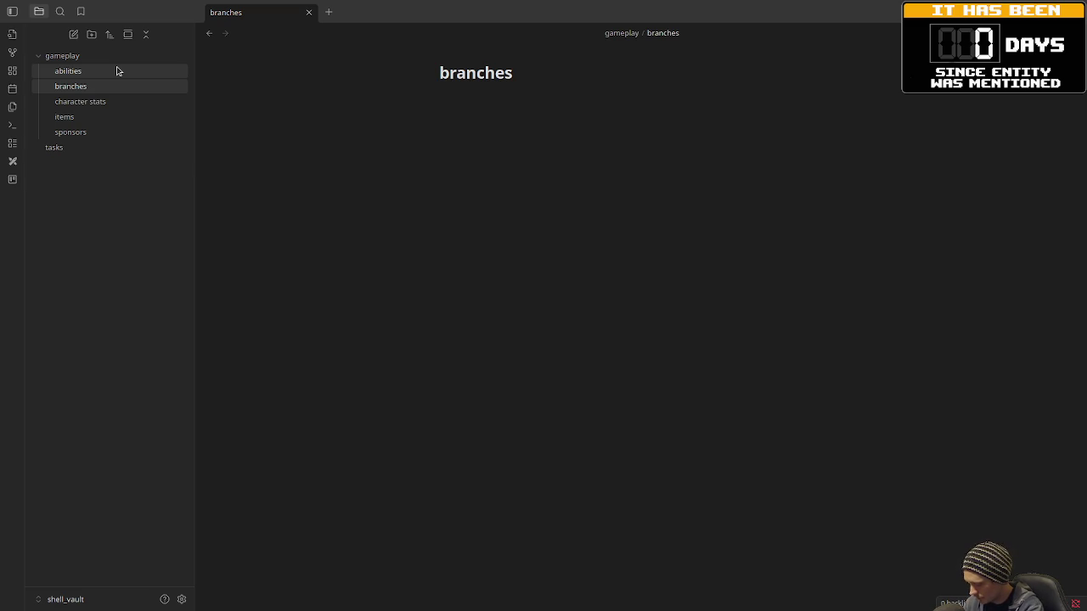
# - Write Mainframe Core: high tech sterile environment, classic cyberpunk, enemies drones, security bots, ai agents
pyautogui.write('Mainframe Core')
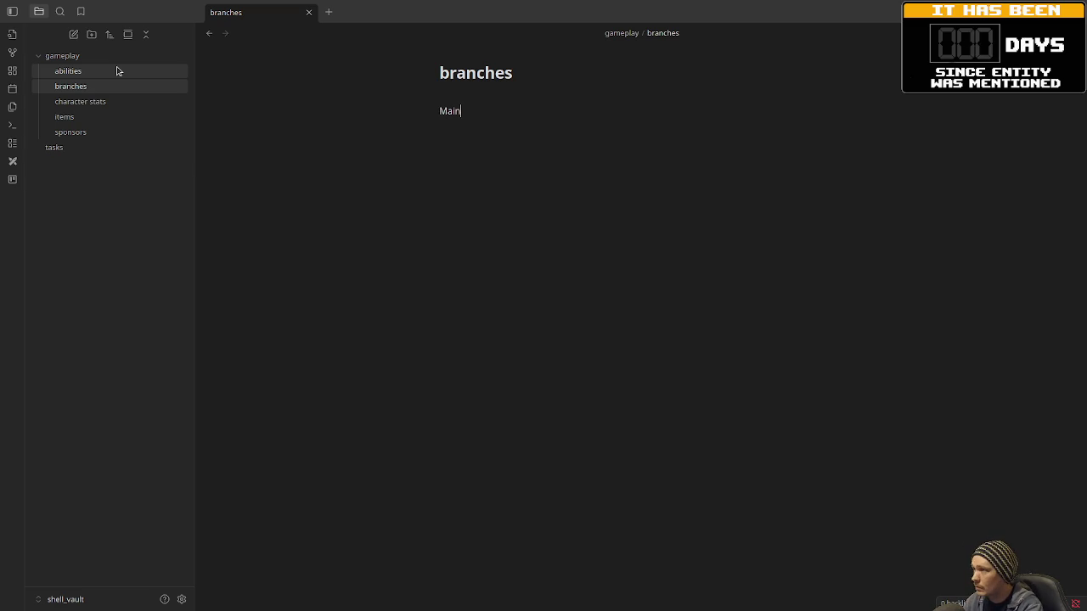
pyautogui.press('Return')
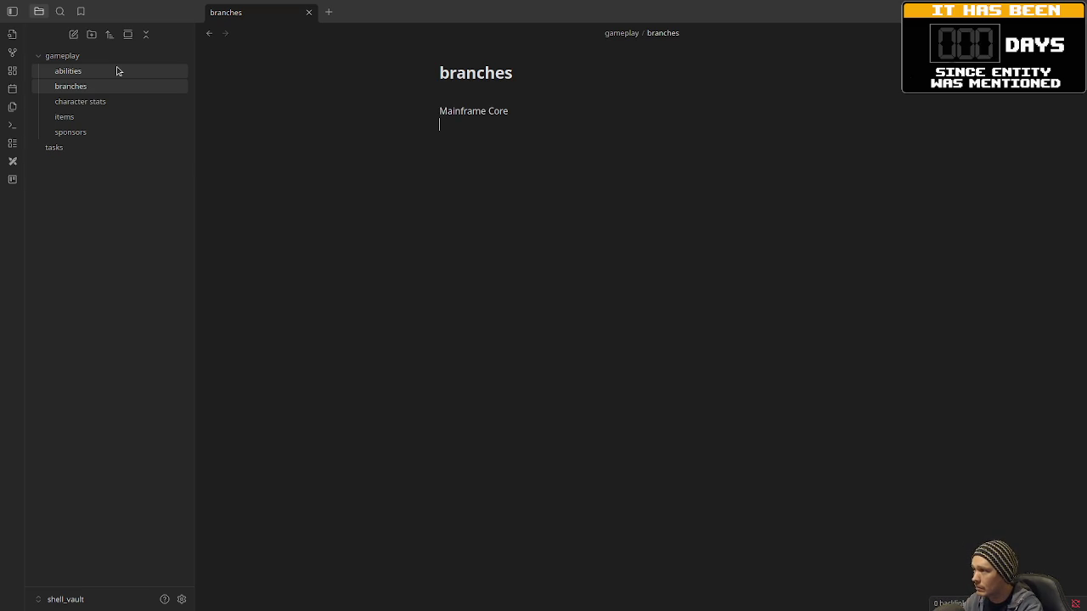
pyautogui.write('- high tec')
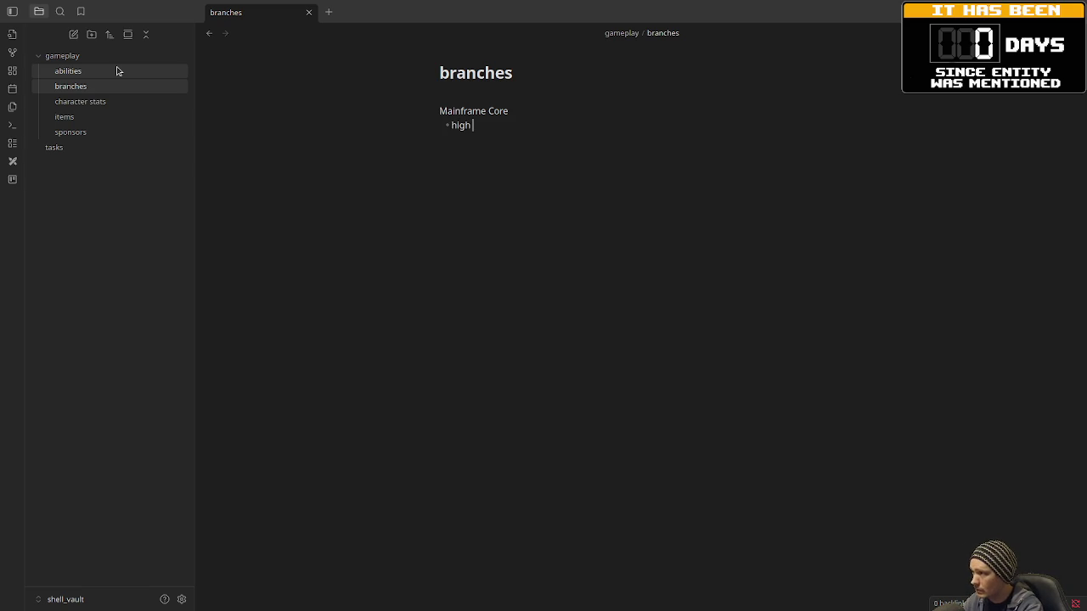
pyautogui.write('h, sterile envir')
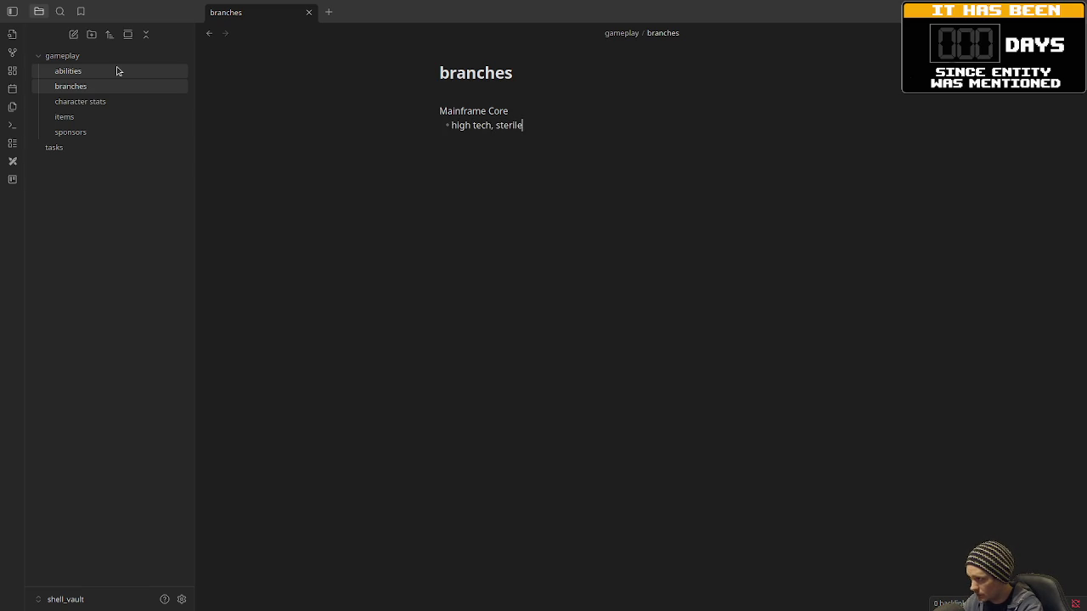
pyautogui.write('onment')
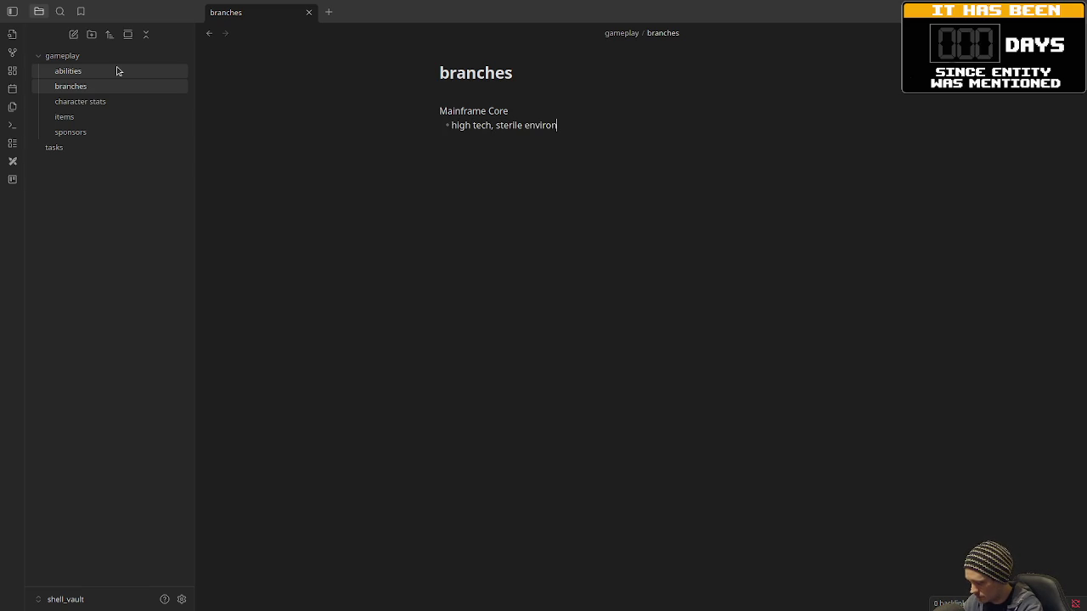
pyautogui.press('Return')
pyautogui.write('cla')
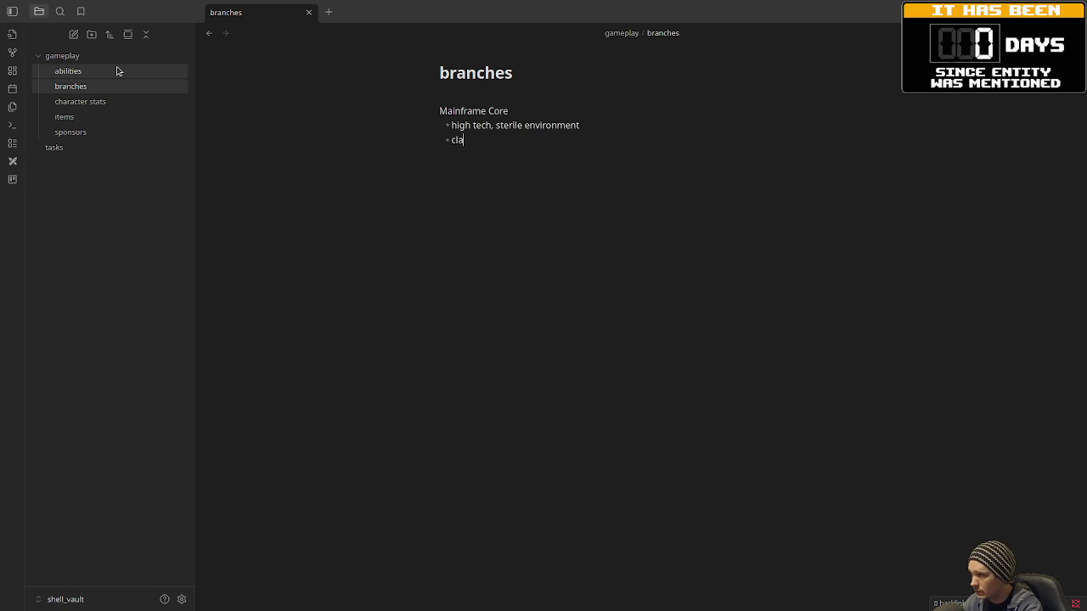
pyautogui.write('ssic cyberpunk')
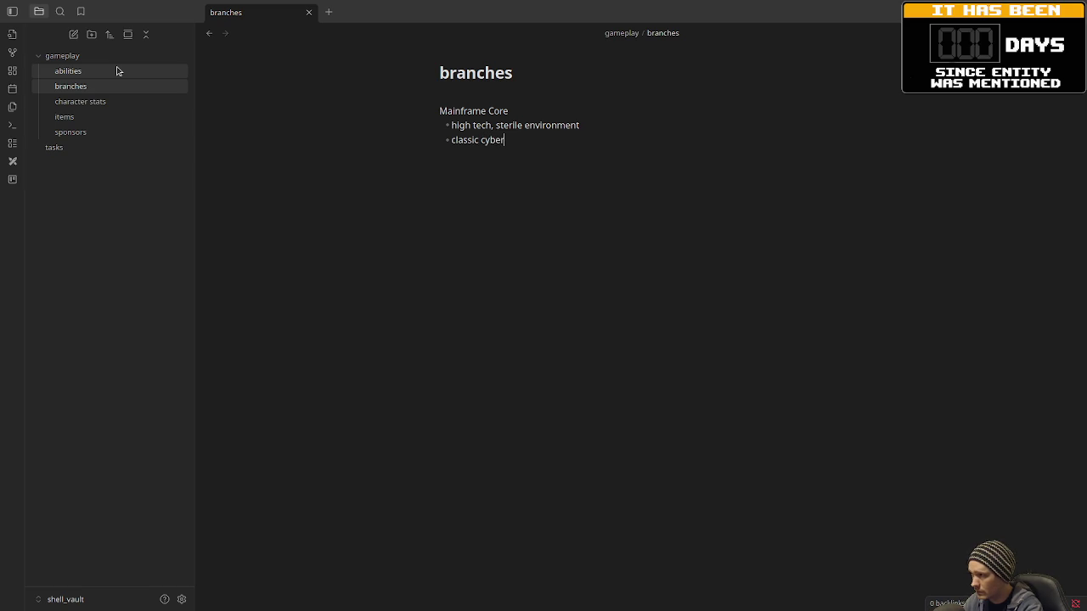
pyautogui.press('Return')
pyautogui.write('ene')
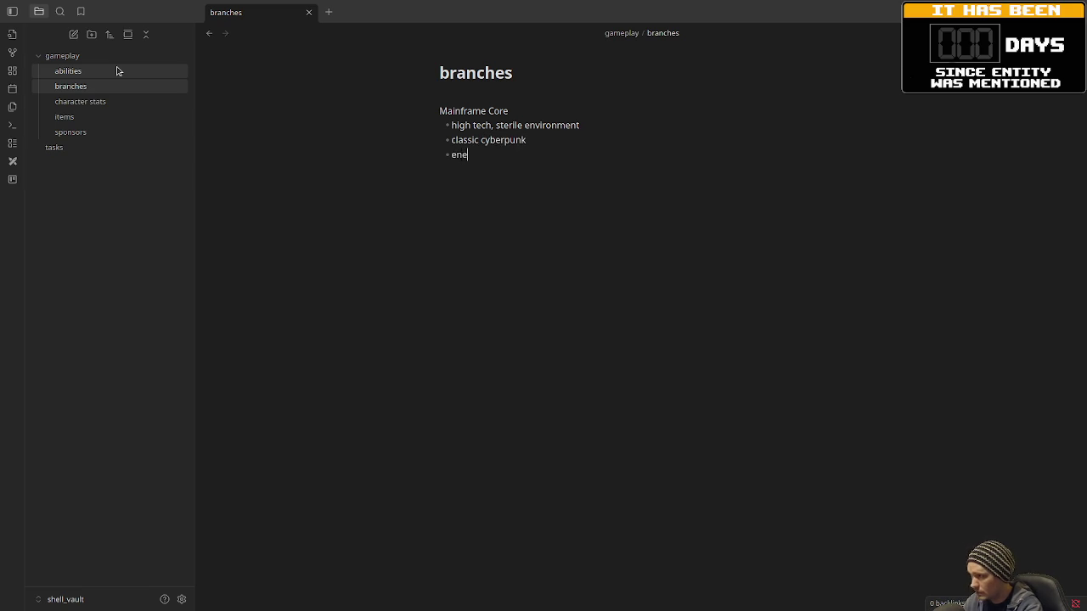
pyautogui.write('mies: drones, s')
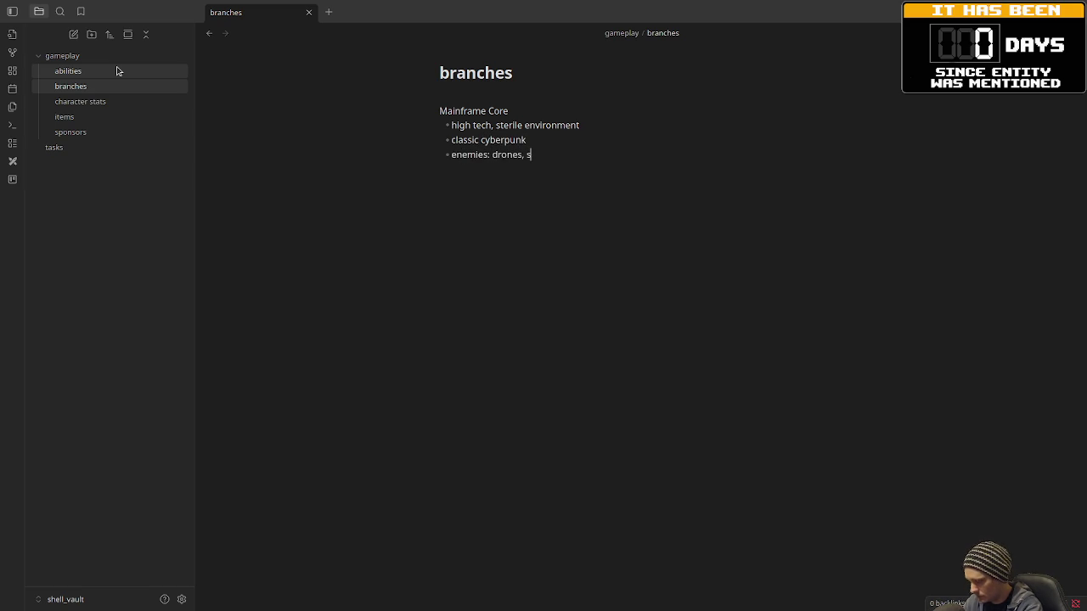
pyautogui.write('ecurity bots, ai agents')
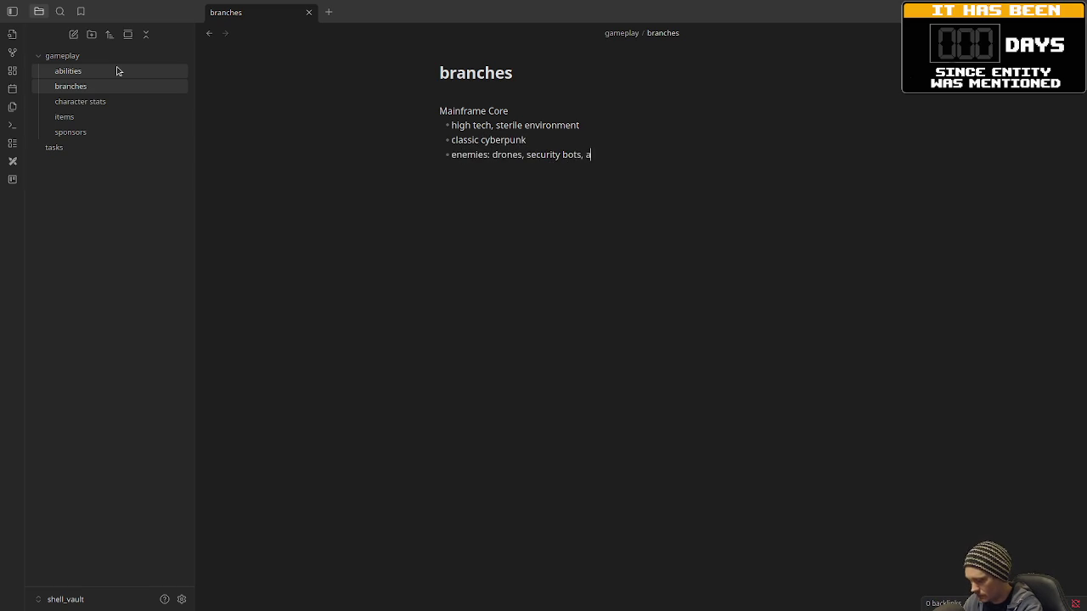
pyautogui.press('Return')
pyautogui.press('Return')
pyautogui.press('Return')
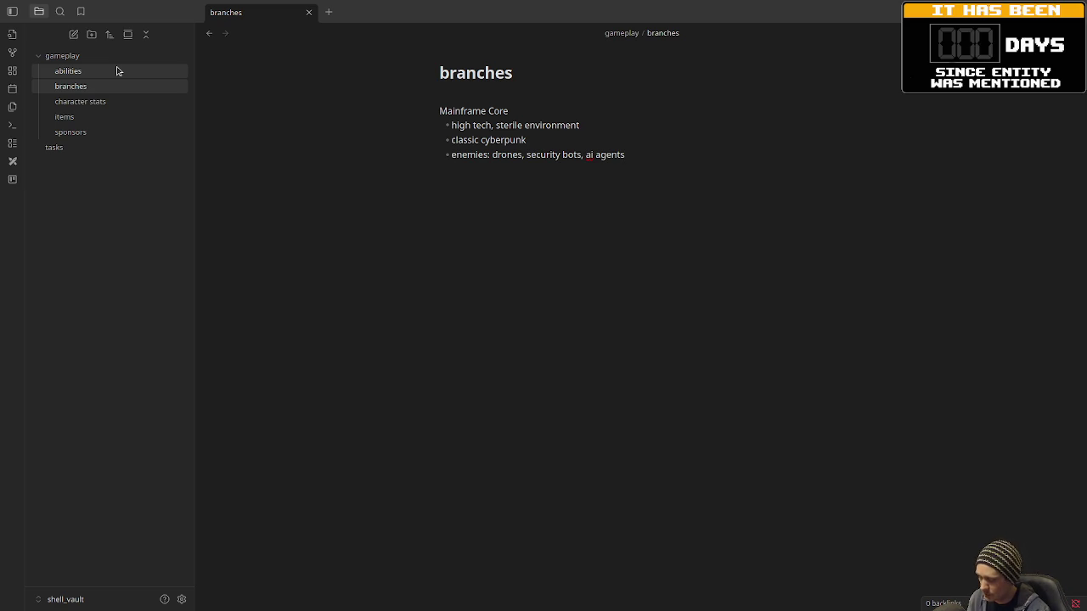
# - Add a Hexwood heading with bullets for a simulated enchanted forest and magi-tech hybrid environment
pyautogui.write('Hexwood')
pyautogui.press('Return')
pyautogui.write('- ')
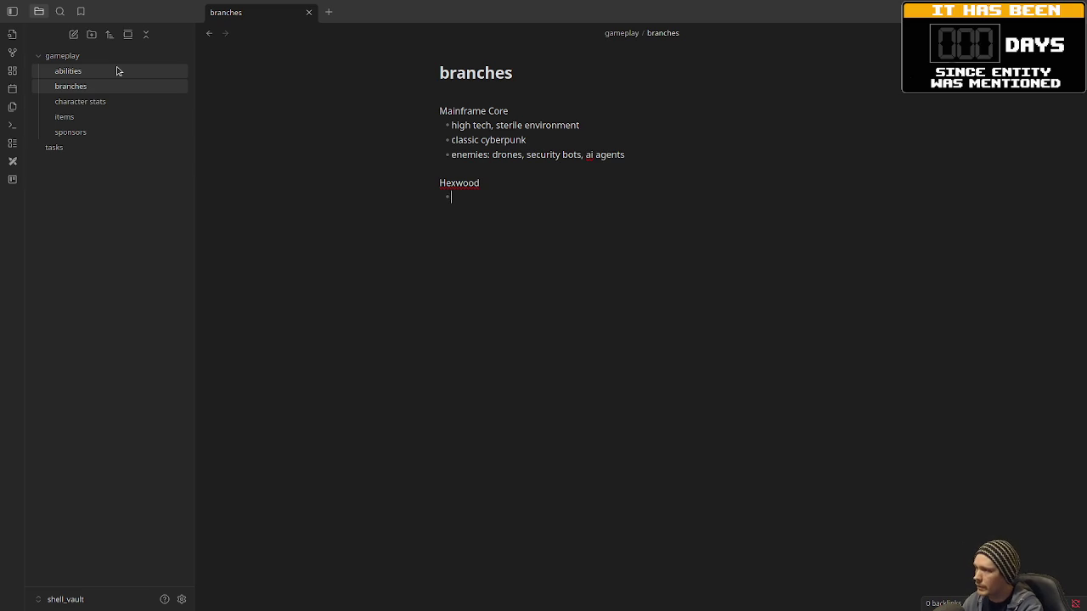
pyautogui.write('mulated')
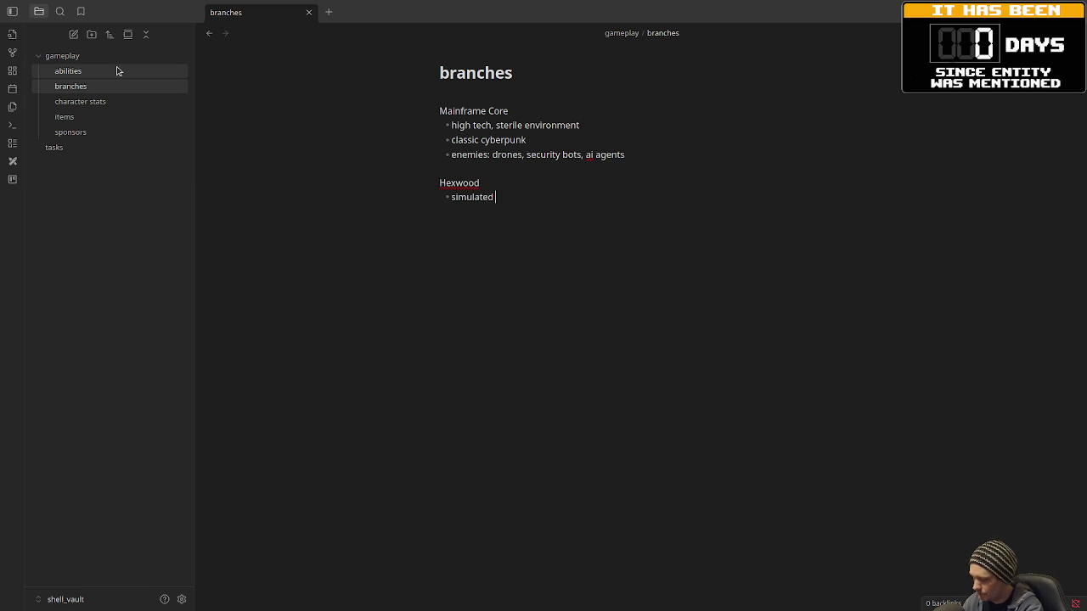
pyautogui.write(' enchanted forest')
pyautogui.press('Return')
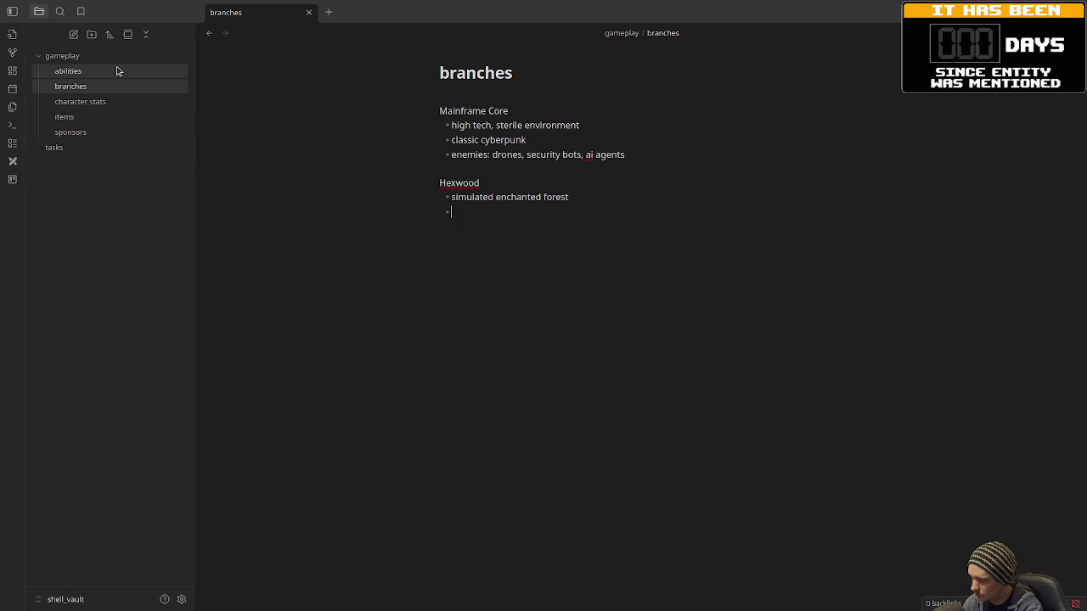
pyautogui.write('magic')
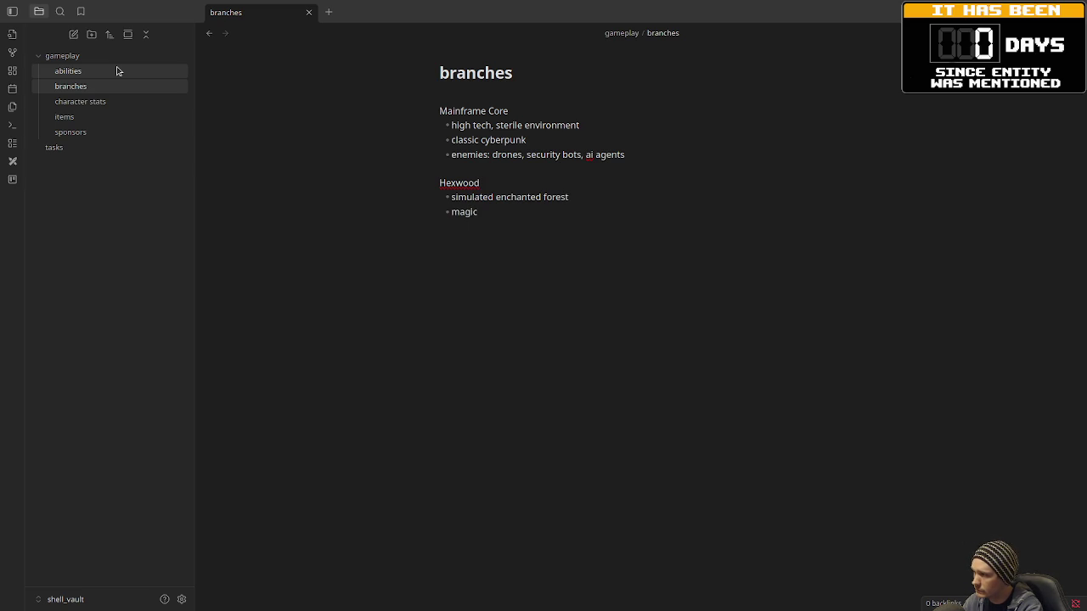
pyautogui.press('BackSpace')
pyautogui.press('BackSpace')
pyautogui.press('BackSpace')
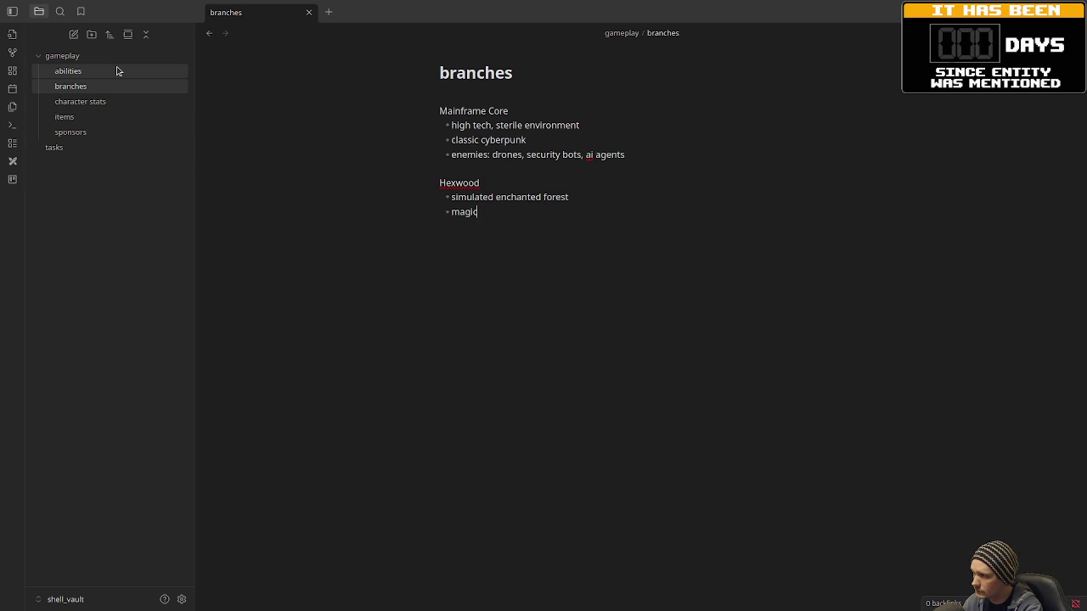
pyautogui.write('-tech')
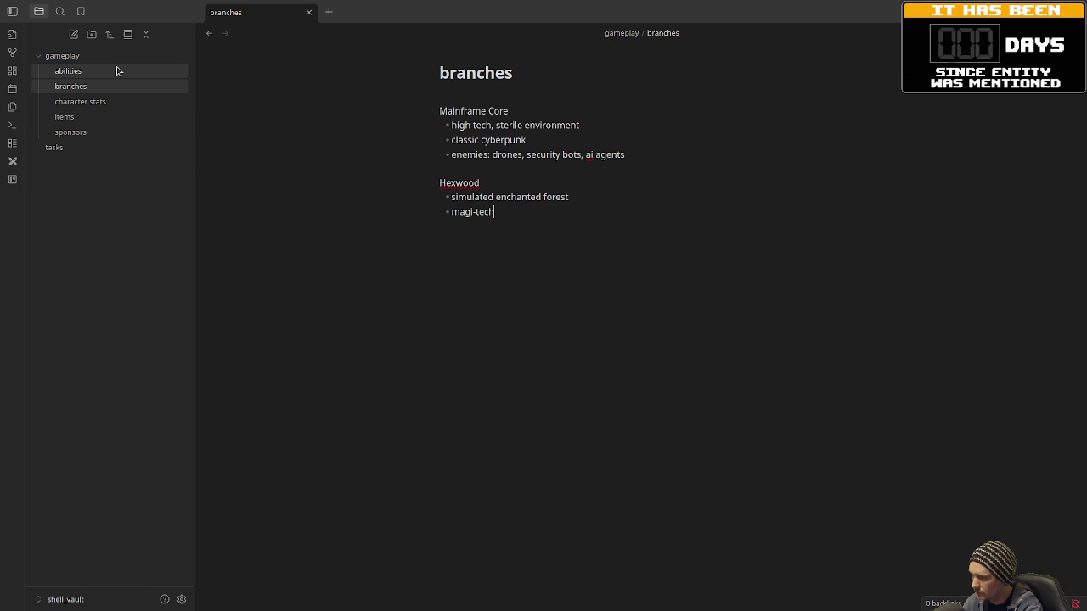
pyautogui.write(' hybrid environment')
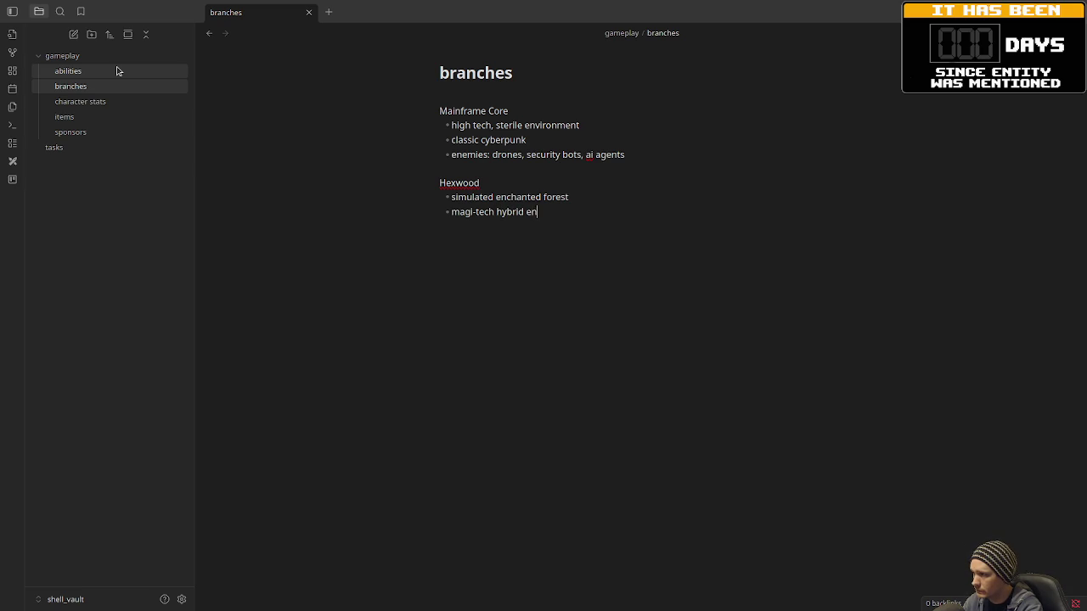
pyautogui.press('Return')
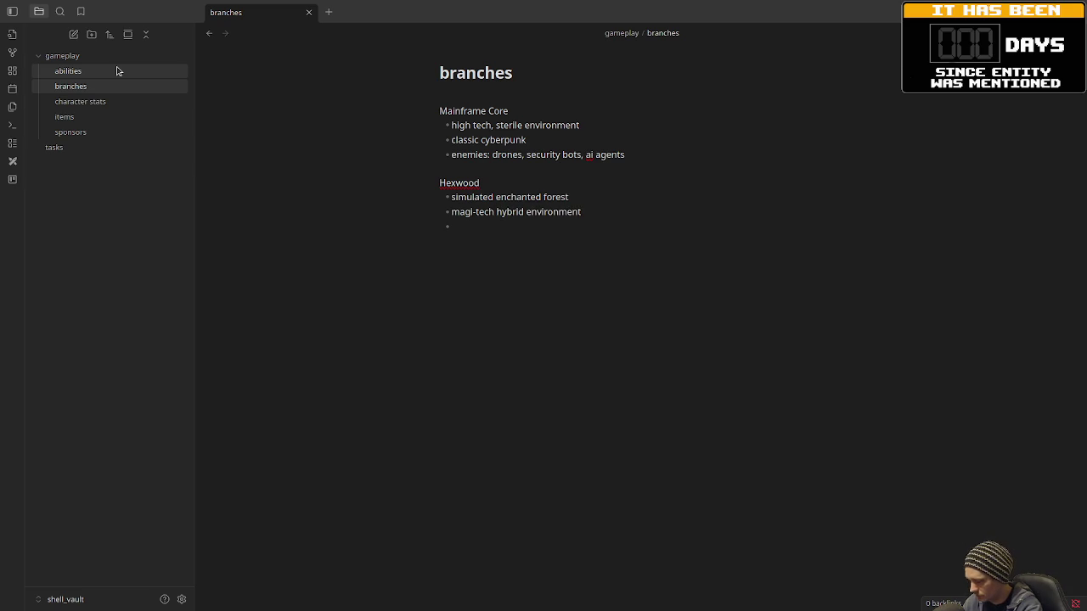
# - Add Obsidian Depths: corrupted mining software, enemies molten bots, flame elementals, cultists
pyautogui.write('enemies: few constructs, spirit encoded beasts')
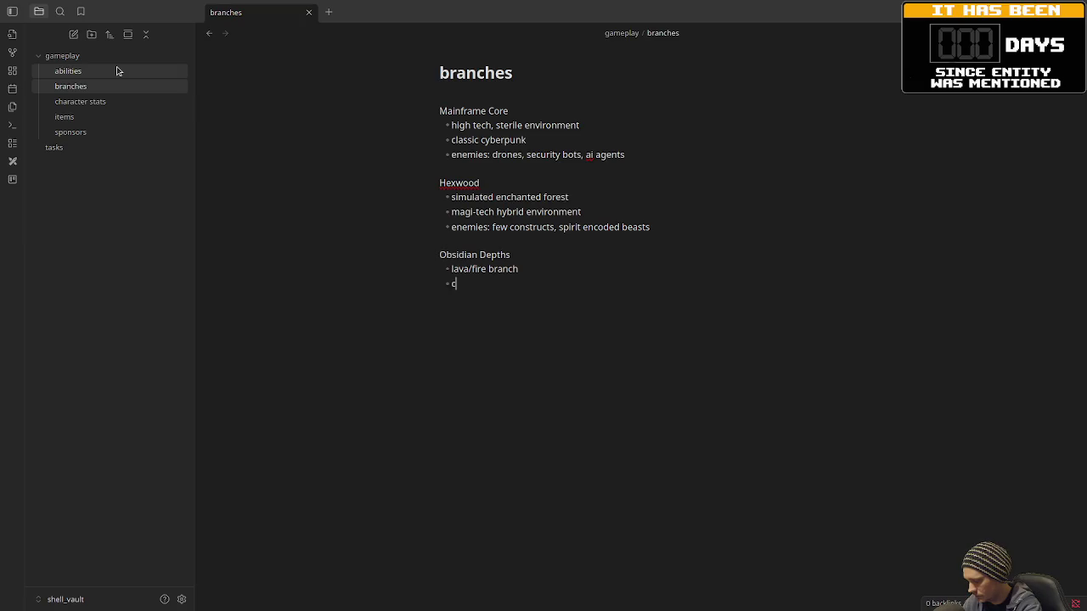
pyautogui.write('rupted mining')
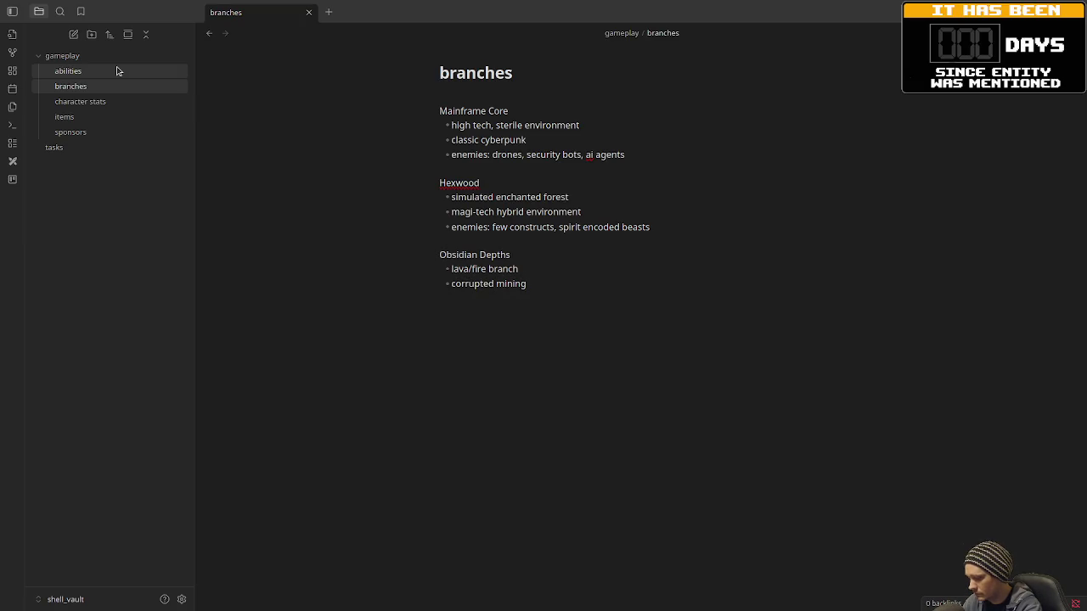
pyautogui.write(' software')
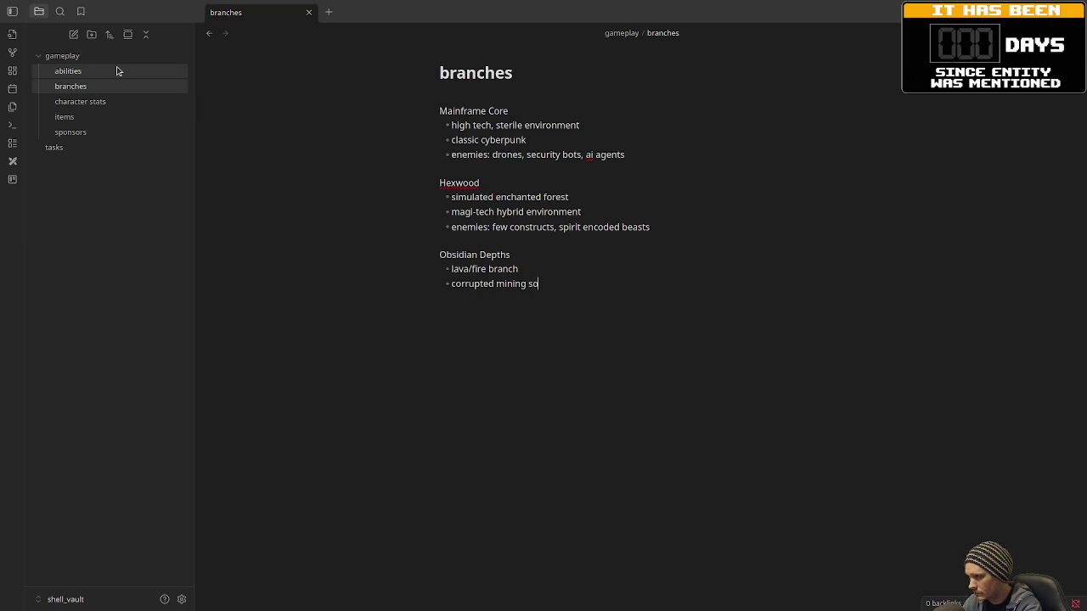
pyautogui.press('Return')
pyautogui.write('enemies:')
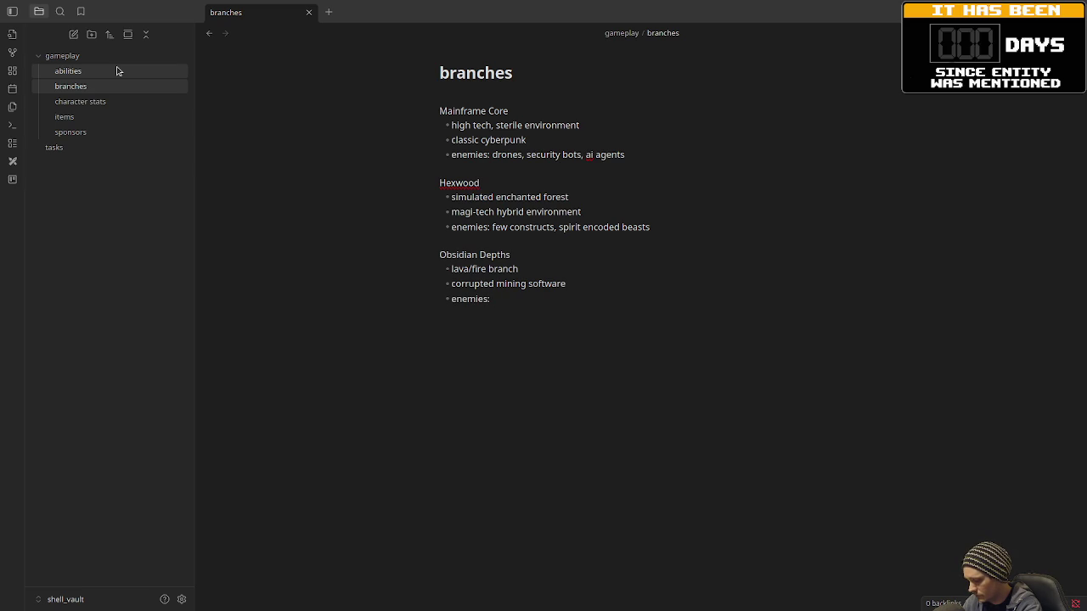
pyautogui.write(' mol')
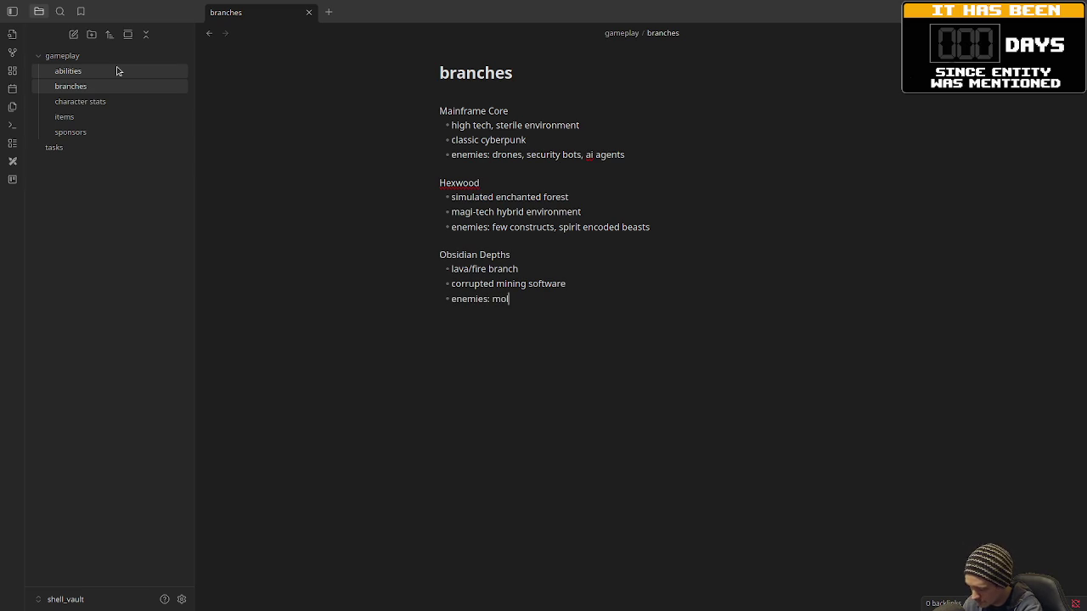
pyautogui.write('ten bot')
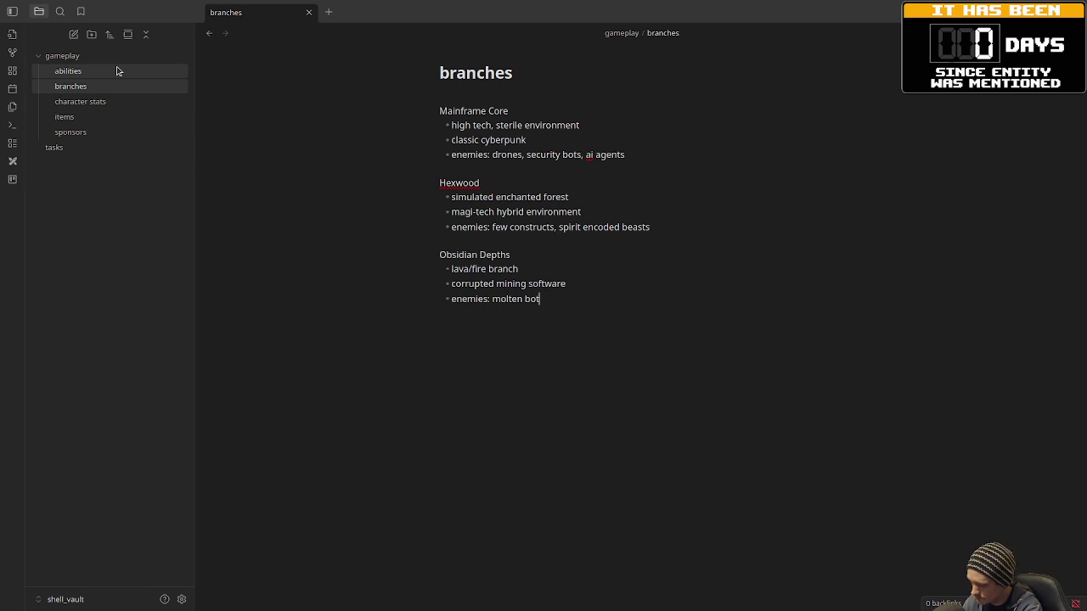
pyautogui.write('s, flame elemen')
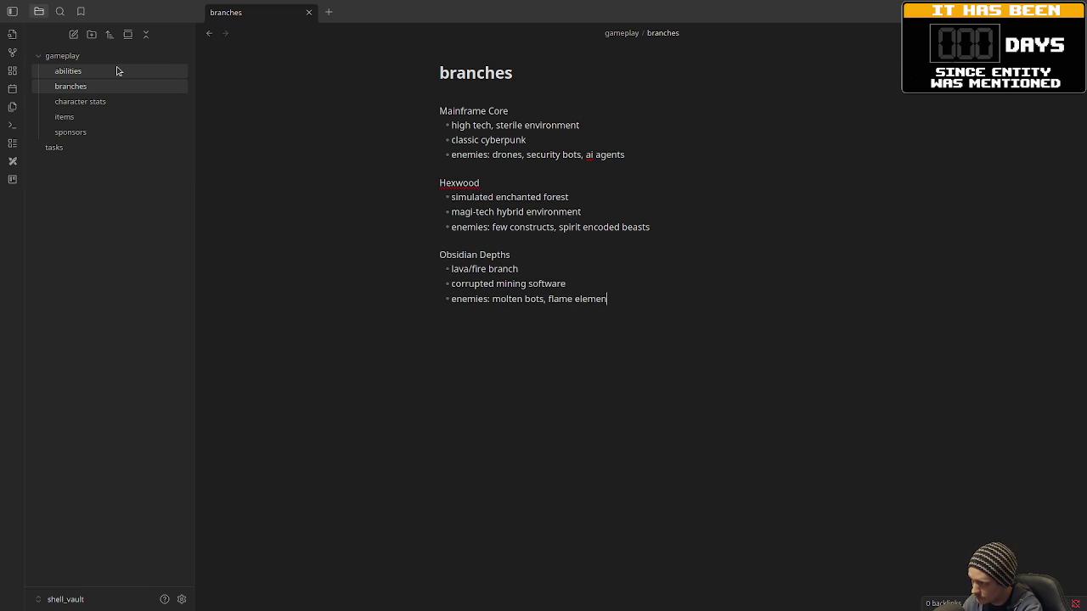
pyautogui.write('tals, ')
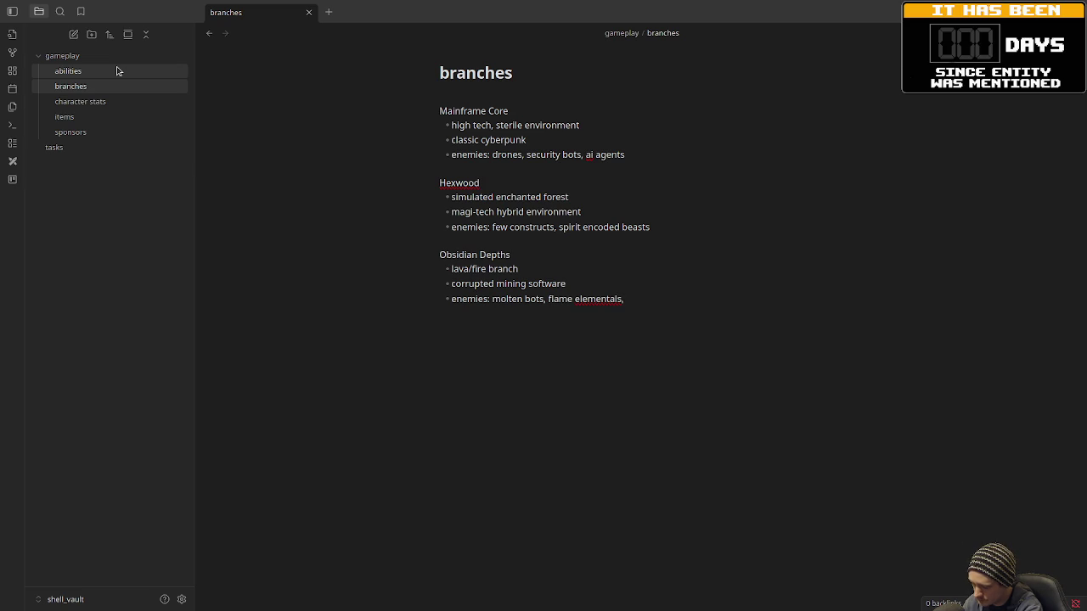
pyautogui.write('cultists')
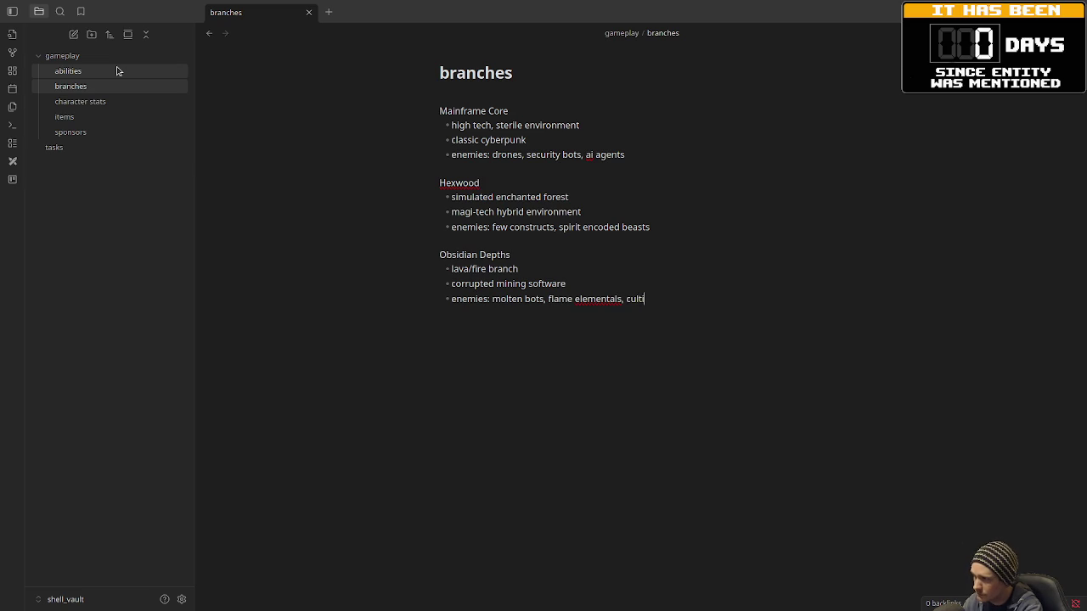
pyautogui.press('Return')
pyautogui.press('Return')
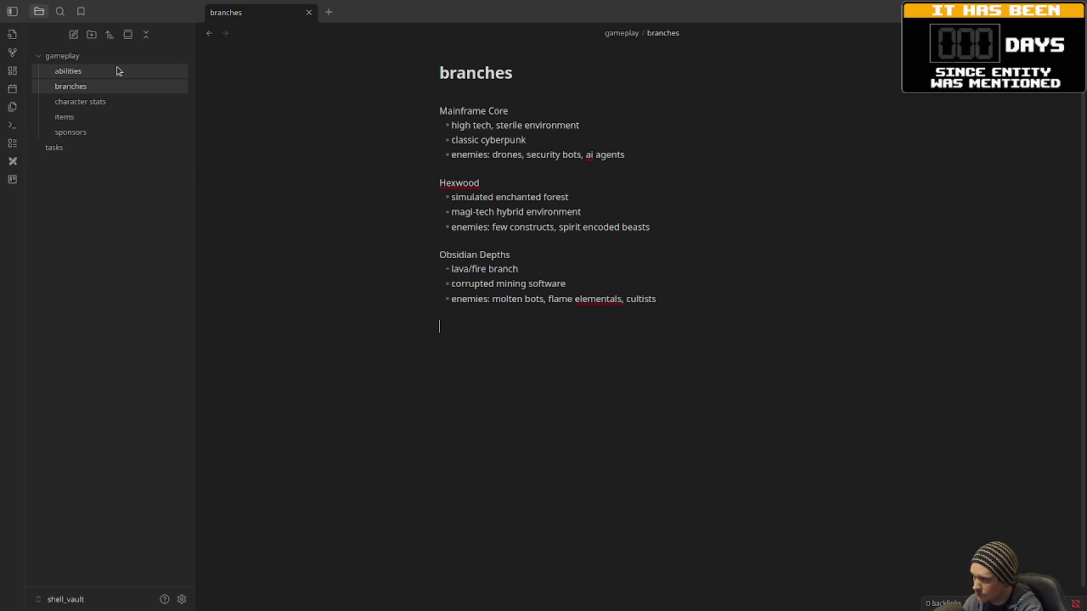
pyautogui.press('Return')
# - Write Arcano Crypt: magic-heavy forbidden-code archive, gothic horror vibes, enemies spell constructs and daemon-coded undead
pyautogui.write('Ac')
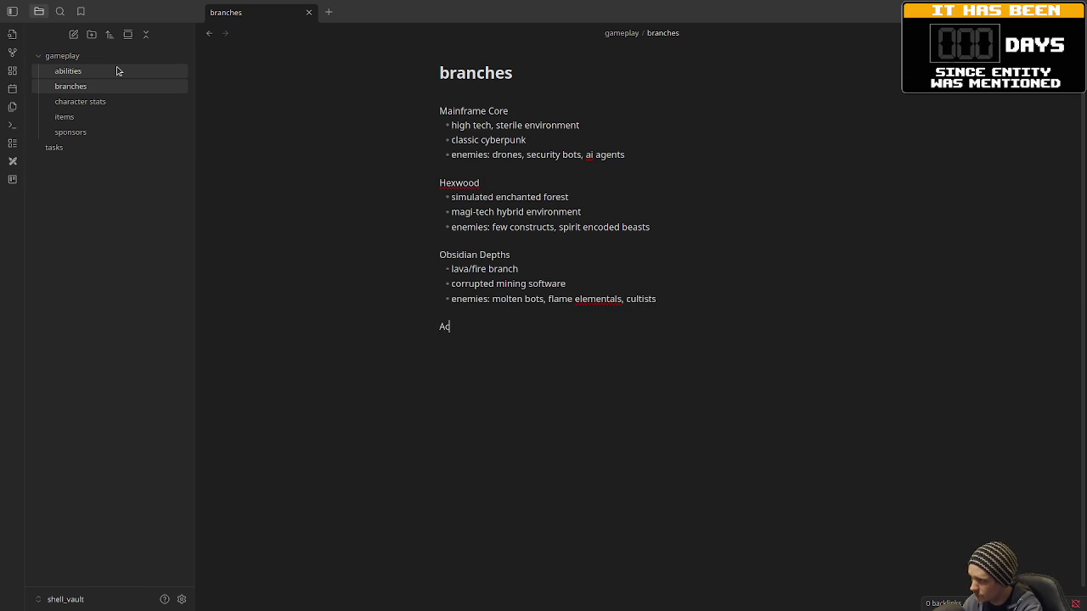
pyautogui.press('BackSpace')
pyautogui.write('ca')
pyautogui.press('BackSpace')
pyautogui.write('ano')
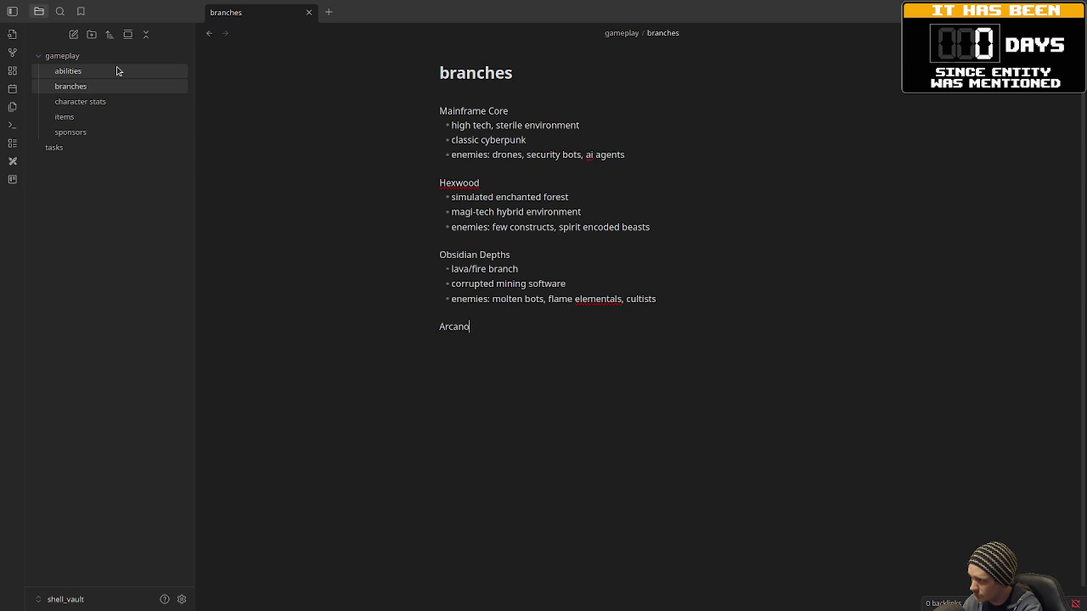
pyautogui.write(' C')
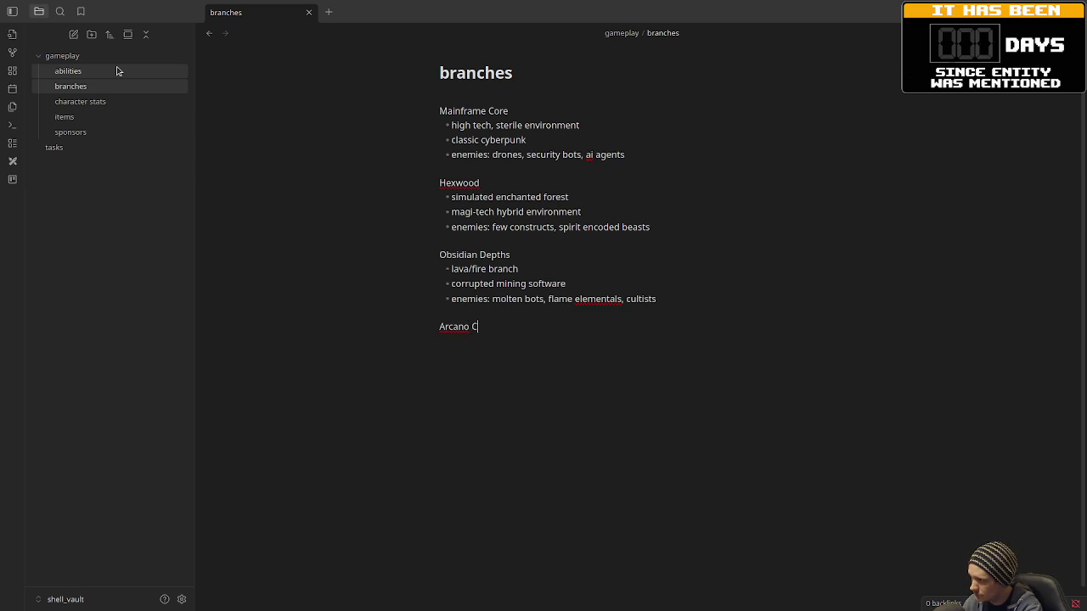
pyautogui.write('rypt')
pyautogui.press('Return')
pyautogui.write('- ')
pyautogui.write('magic heav')
pyautogui.write('y, ')
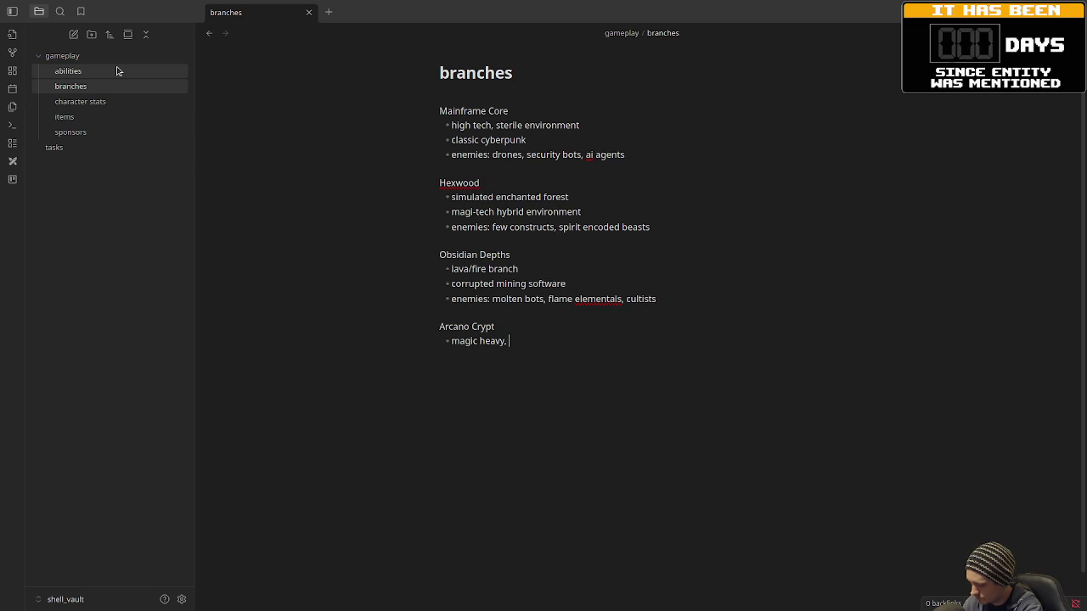
pyautogui.write('lost archive, fo')
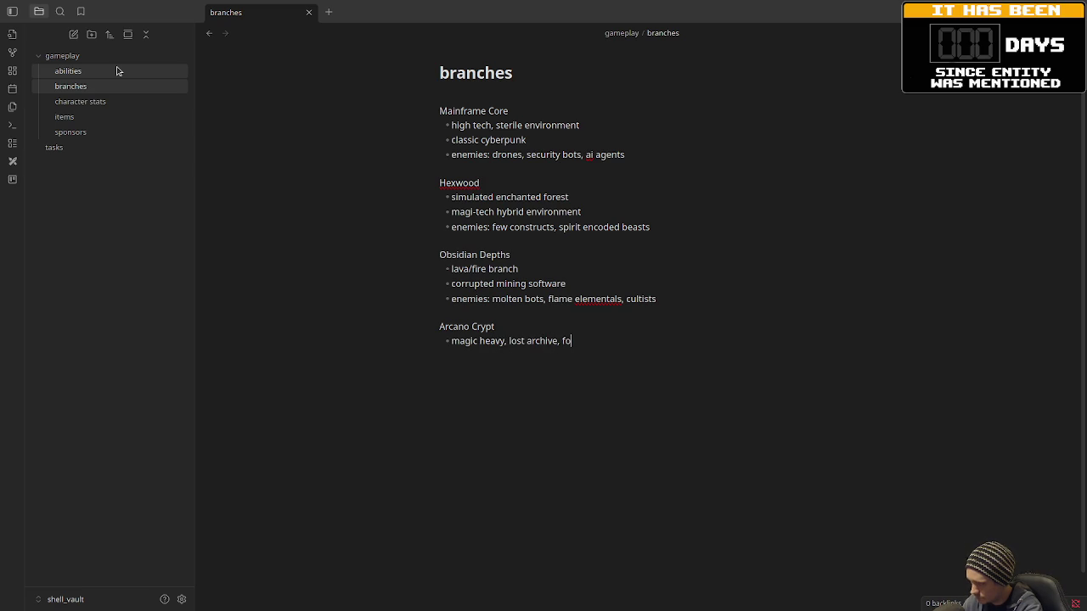
pyautogui.write('rbidden ')
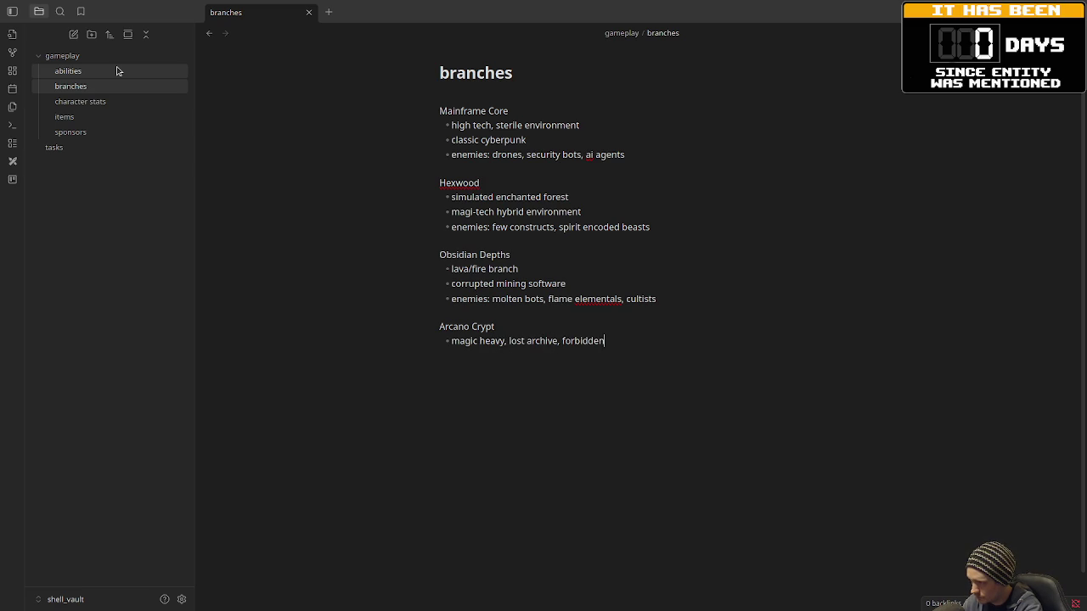
pyautogui.write('code')
pyautogui.press('Return')
pyautogui.write('gothic horror')
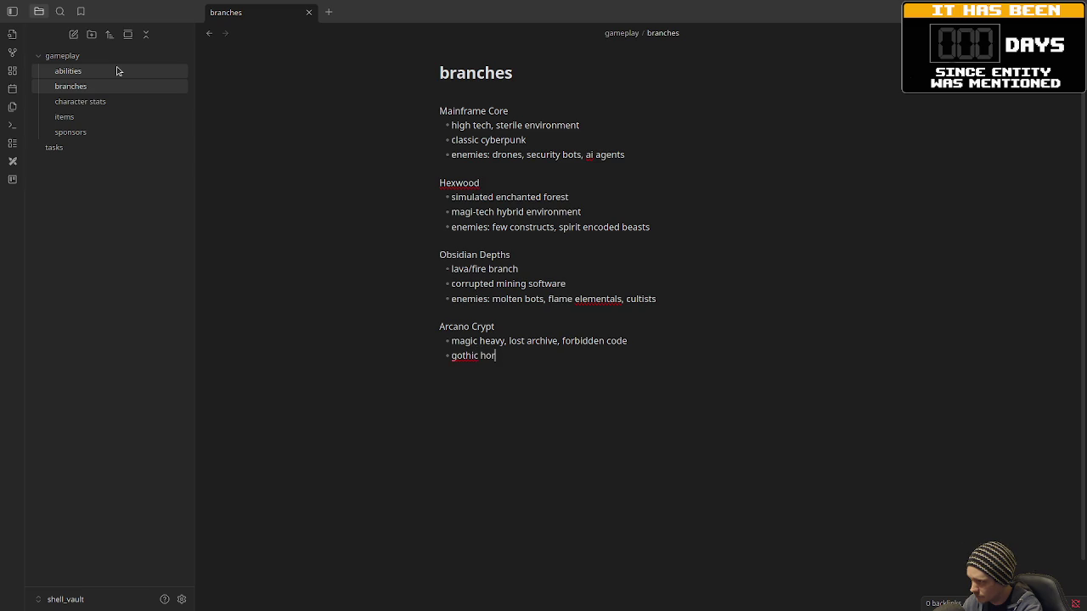
pyautogui.write(' vibes')
pyautogui.press('Return')
pyautogui.write('ene')
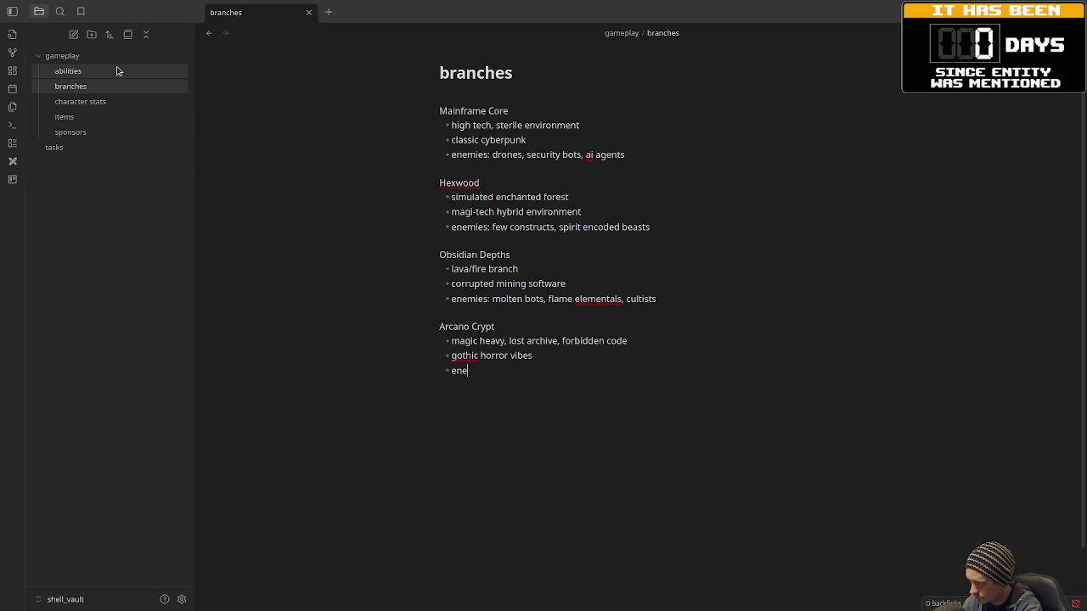
pyautogui.write('mies: spell constructs')
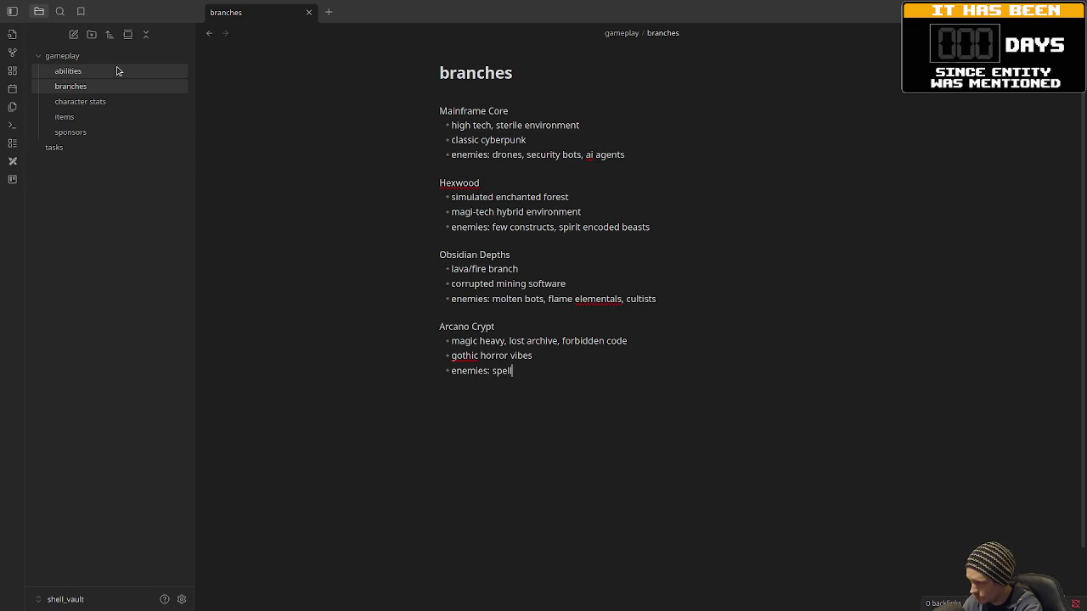
pyautogui.write(', ')
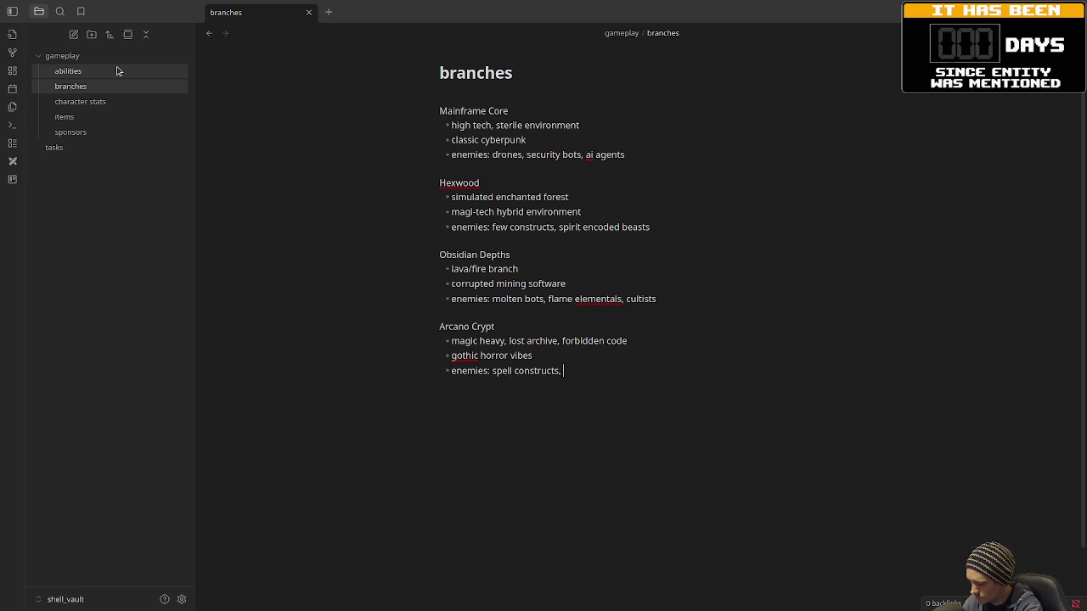
pyautogui.write('dae')
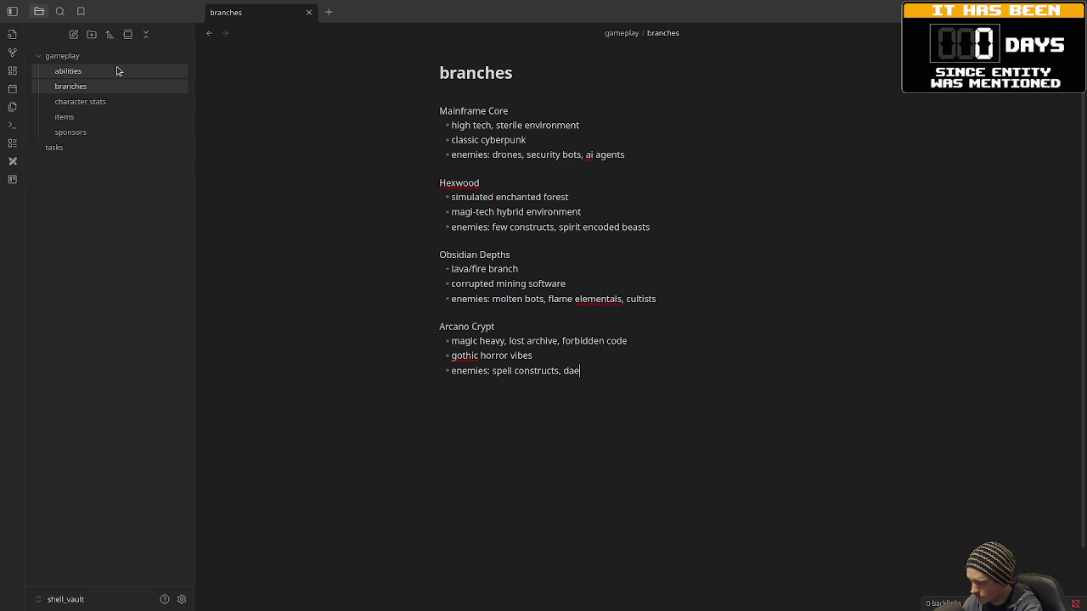
pyautogui.write('mon-coded u')
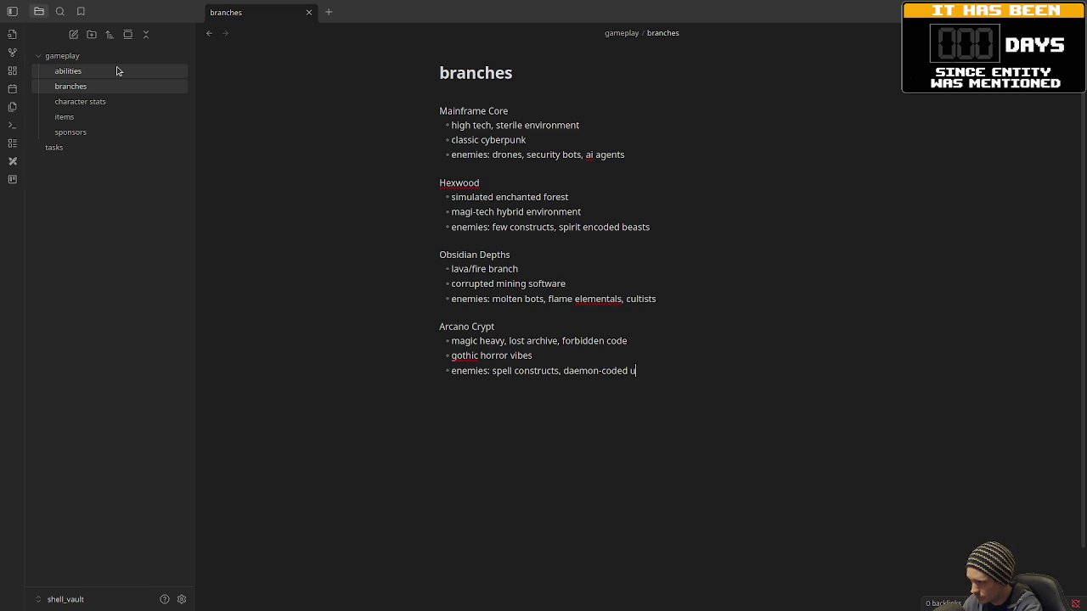
pyautogui.write('ndead')
pyautogui.press('Return')
pyautogui.press('Return')
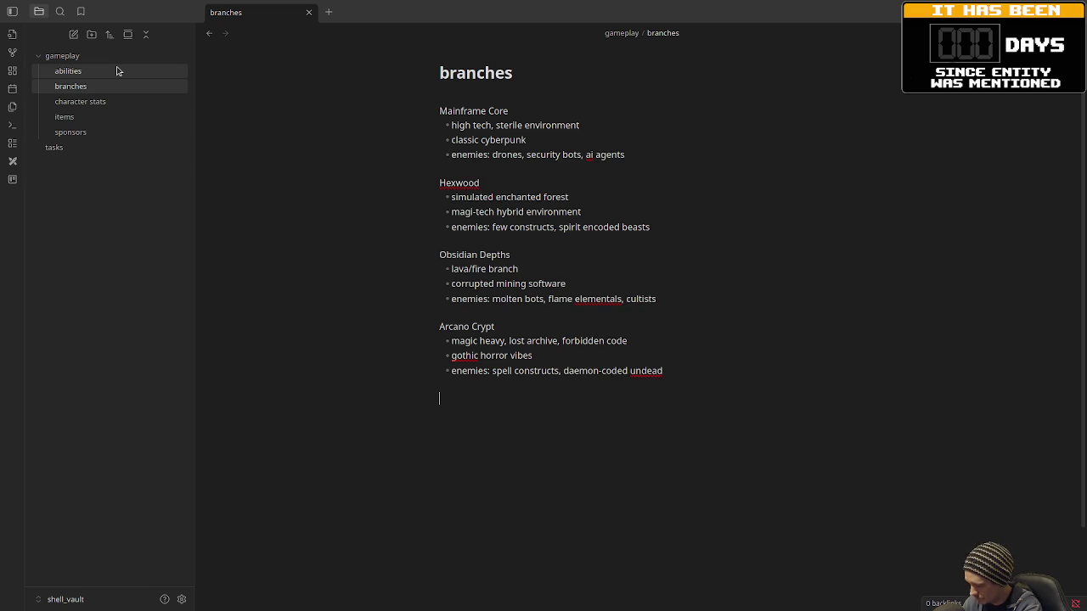
# - Add a Rustdwell heading with bullets for dystopian slums/scrapyard and piles of obsolete code, trash architecture
pyautogui.write('Rustdwell')
pyautogui.press('Return')
pyautogui.write('-')
pyautogui.write('dystopi')
pyautogui.write('an')
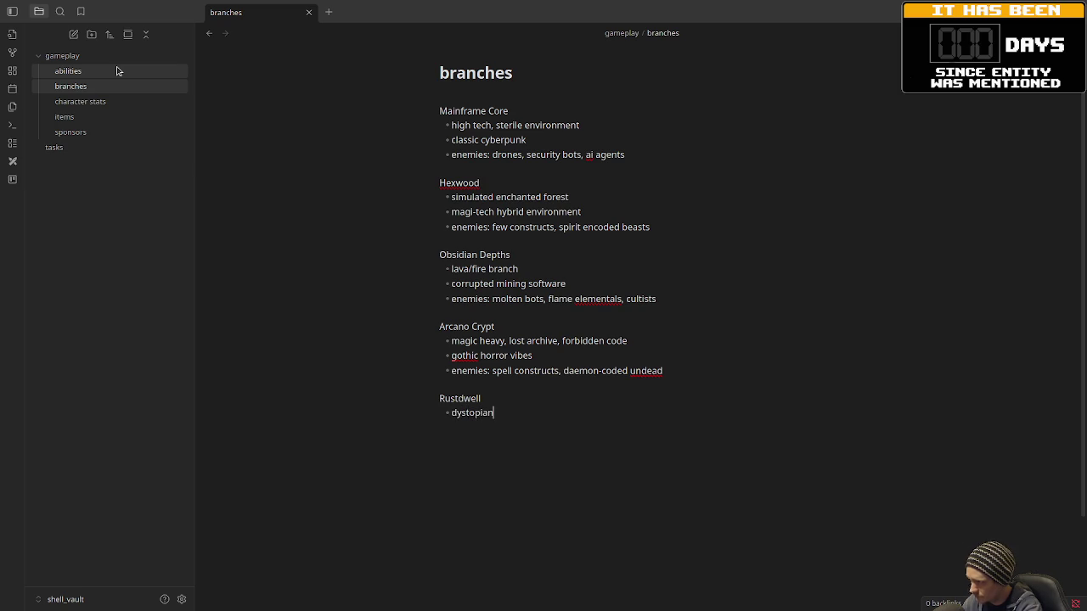
pyautogui.write(' slum')
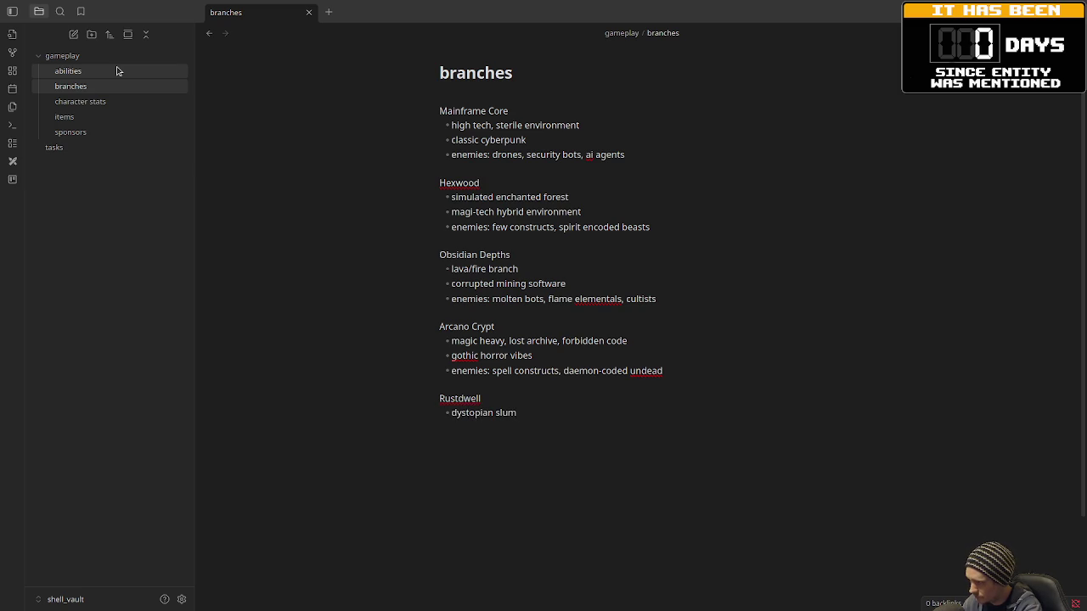
pyautogui.write('s, scrapyard')
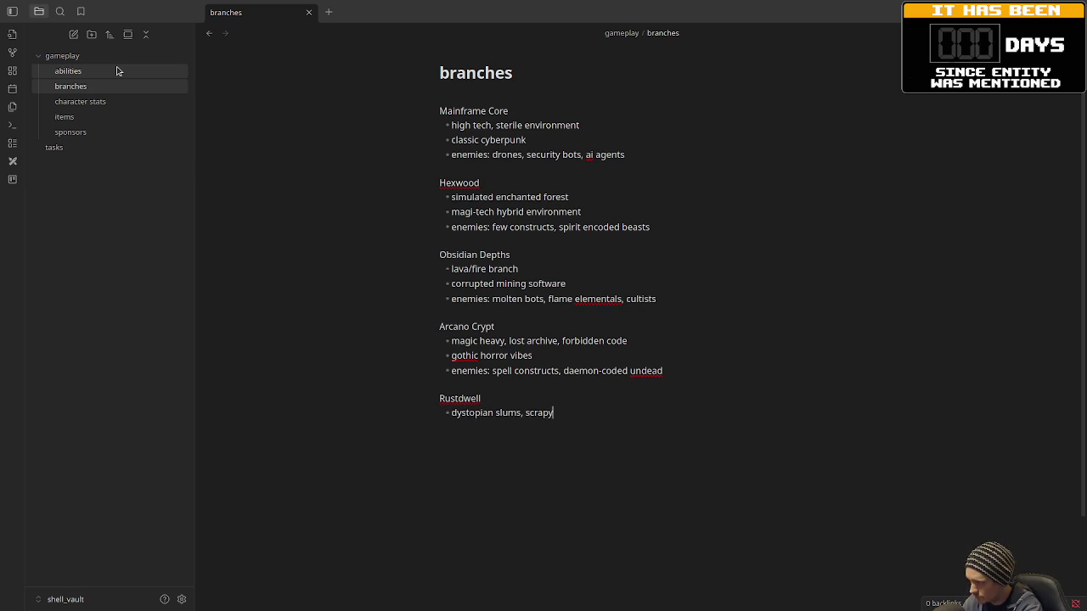
pyautogui.press('BackSpace')
pyautogui.press('BackSpace')
pyautogui.press('BackSpace')
pyautogui.write('yard')
pyautogui.press('Return')
pyautogui.write('pul')
pyautogui.press('BackSpace')
pyautogui.press('BackSpace')
pyautogui.press('BackSpace')
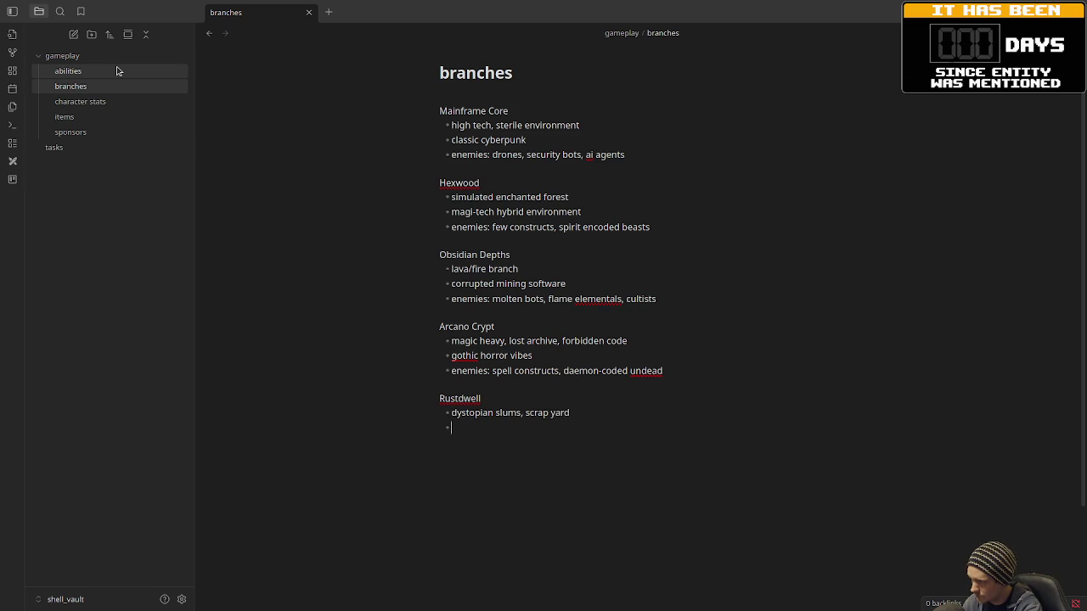
pyautogui.write('piles of obso')
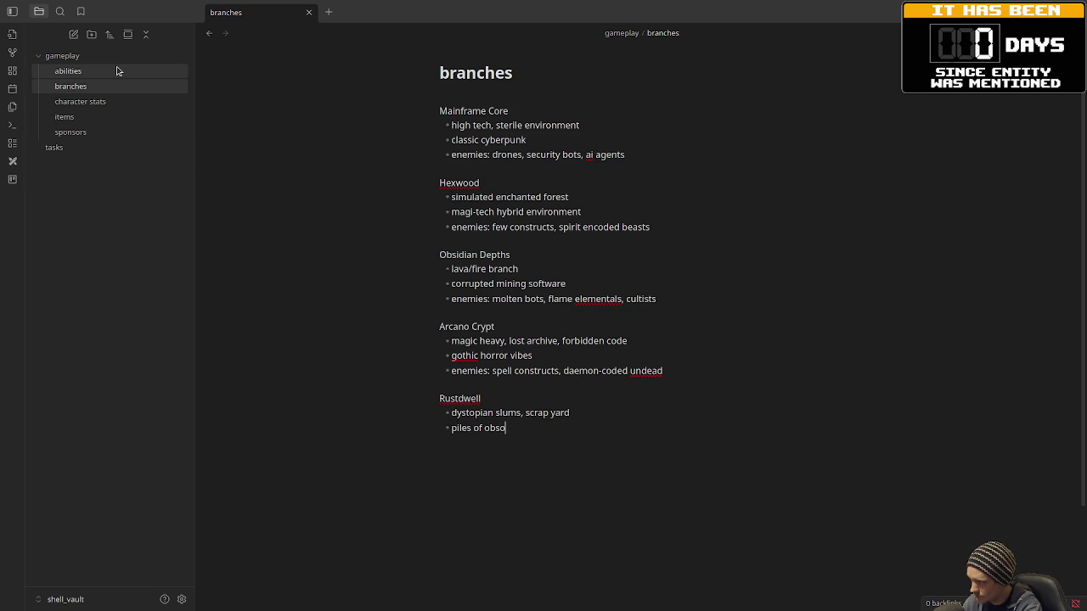
pyautogui.write('lete code, trash archi')
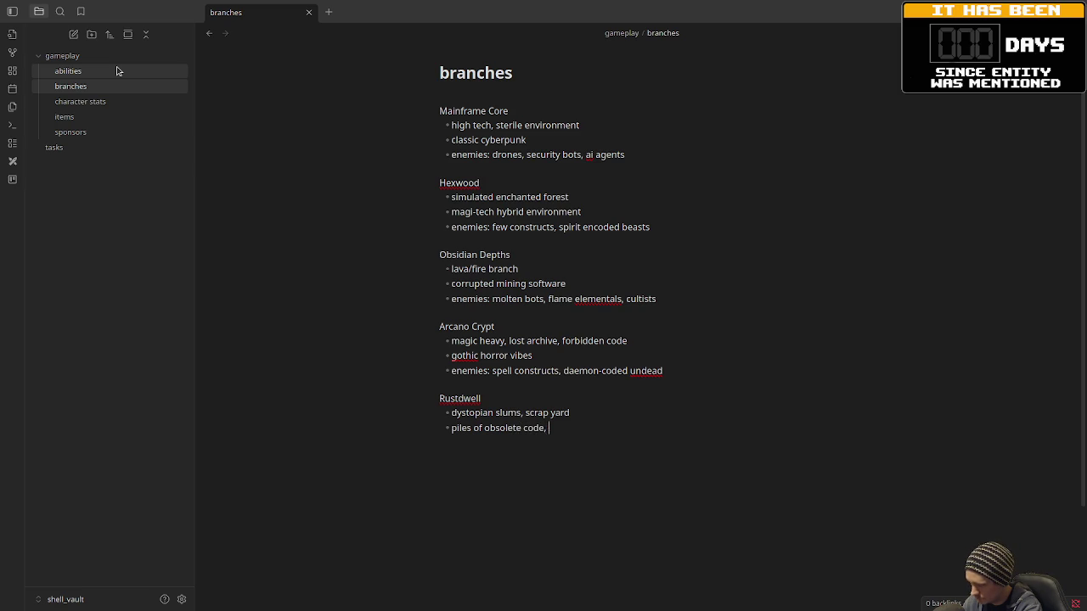
pyautogui.write('tecture')
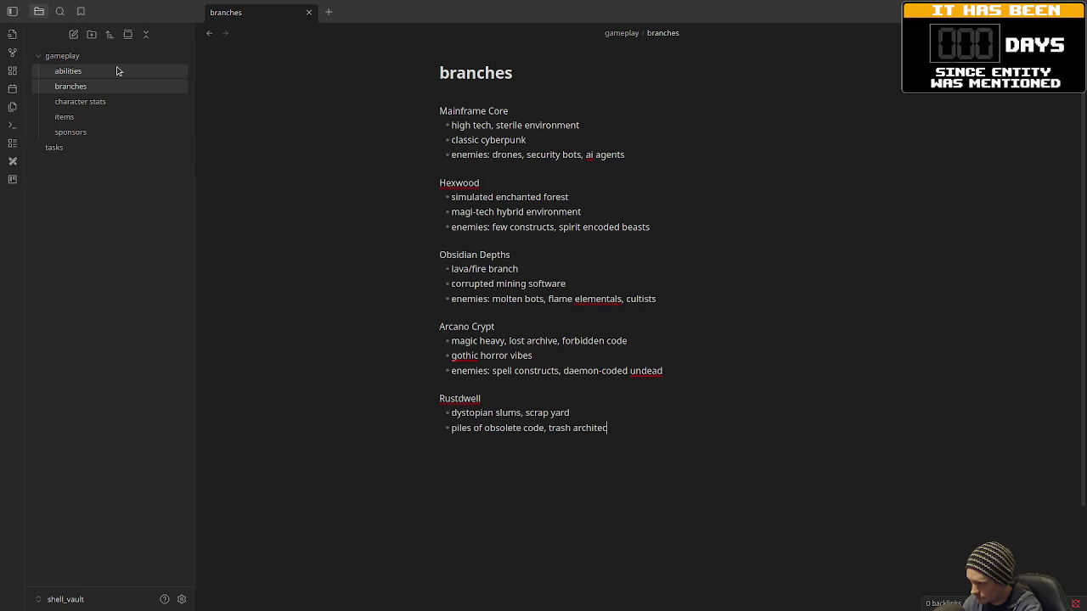
# - List Rustdwell's enemies: scavenger ai, glitches, rogue programs
pyautogui.press('Return')
pyautogui.write('sca')
pyautogui.press('BackSpace')
pyautogui.press('BackSpace')
pyautogui.press('BackSpace')
pyautogui.write('enemies: scavenger ai, ')
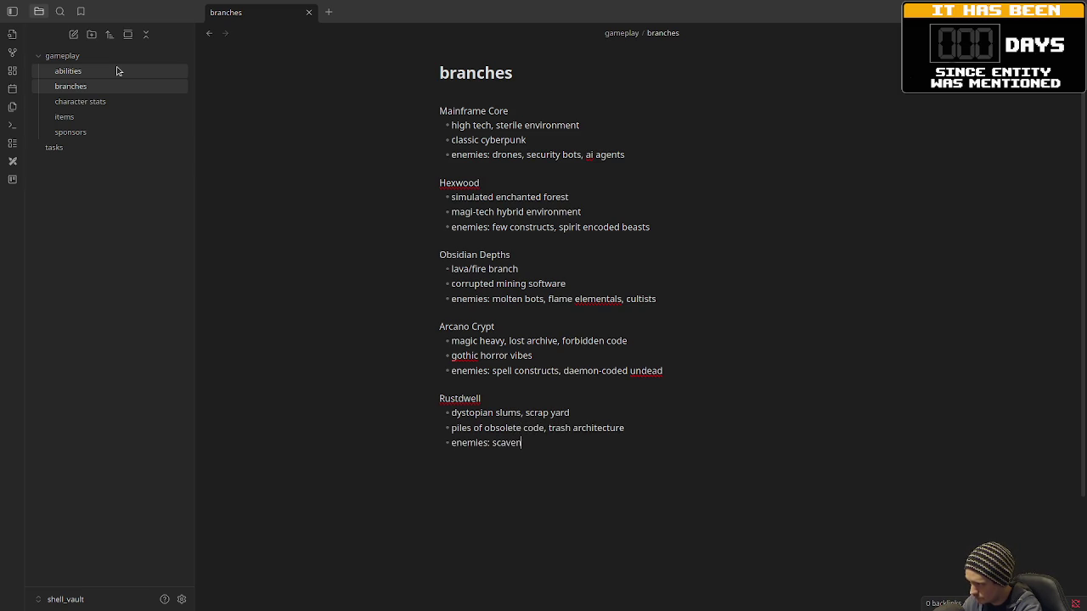
pyautogui.write('gl')
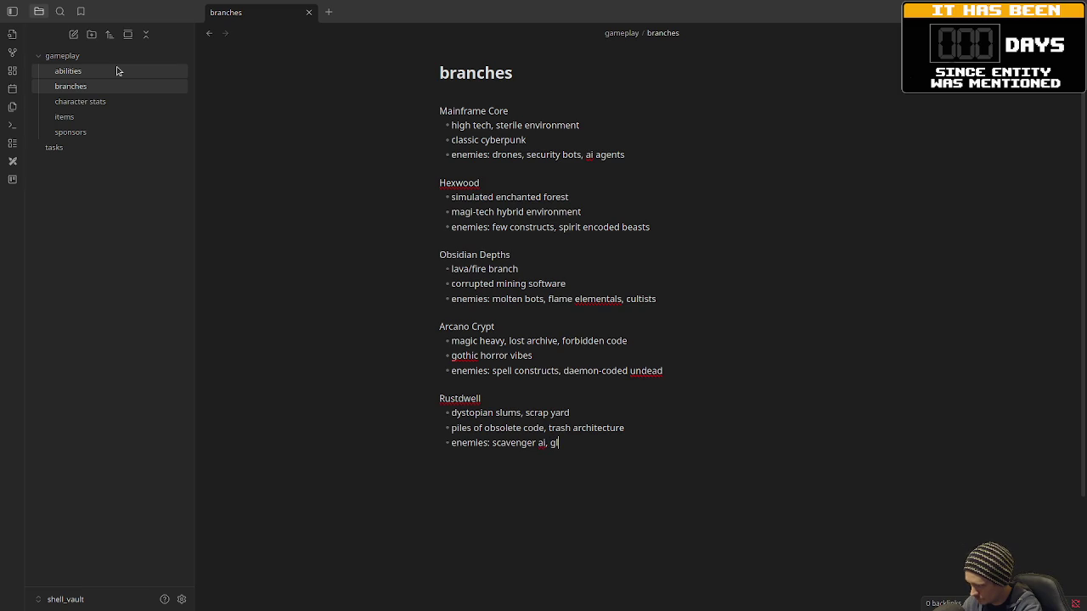
pyautogui.write('itch')
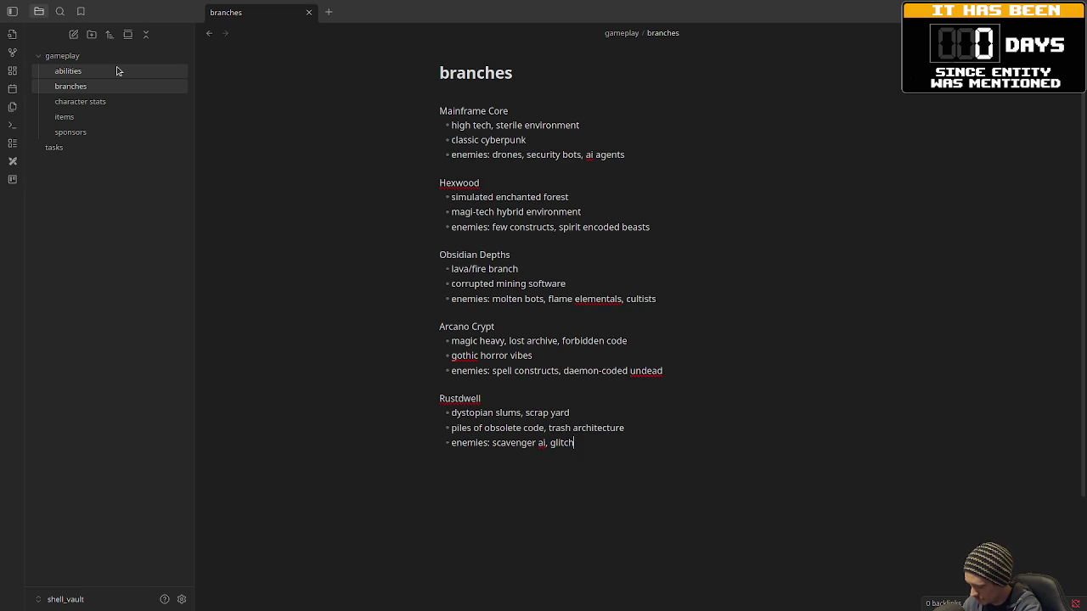
pyautogui.write('es, rogue programs')
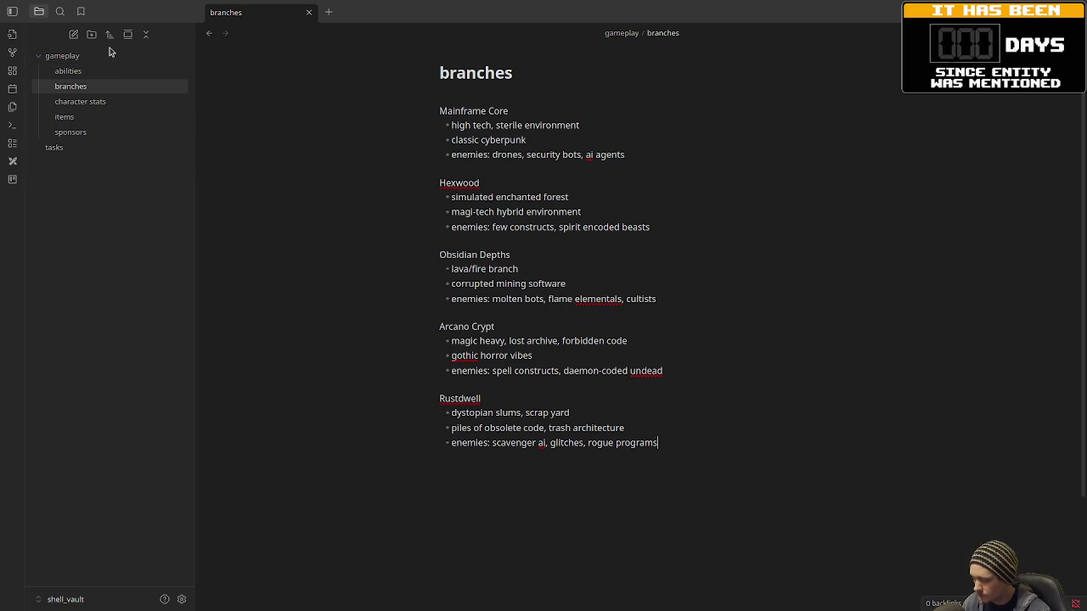
pyautogui.click(516, 172)
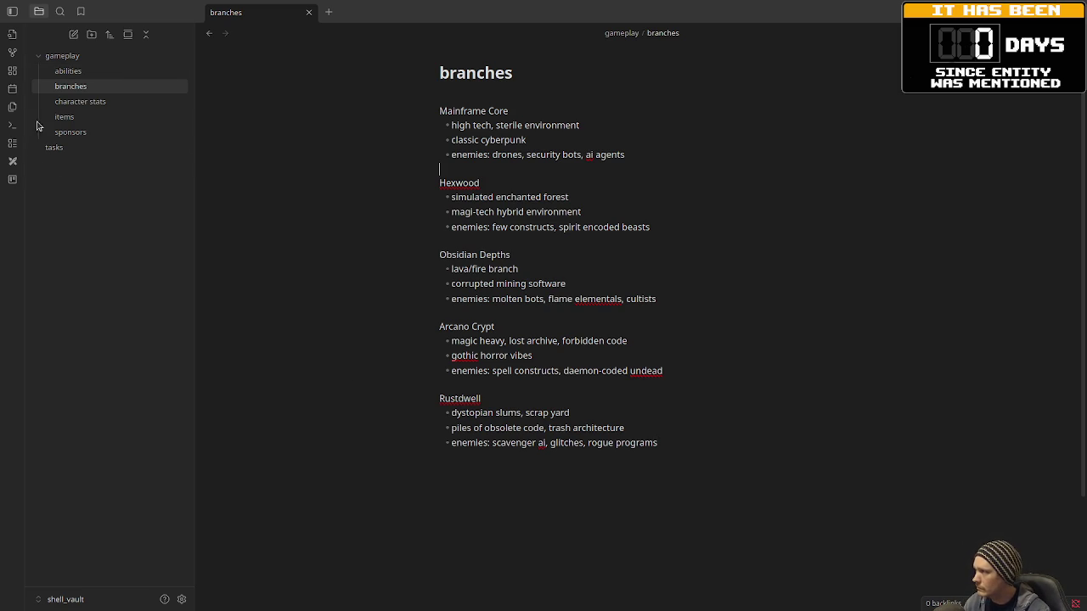
# - Create a new note named 'shops' in the gameplay folder
pyautogui.rightClick(60, 56)
pyautogui.click(82, 65)
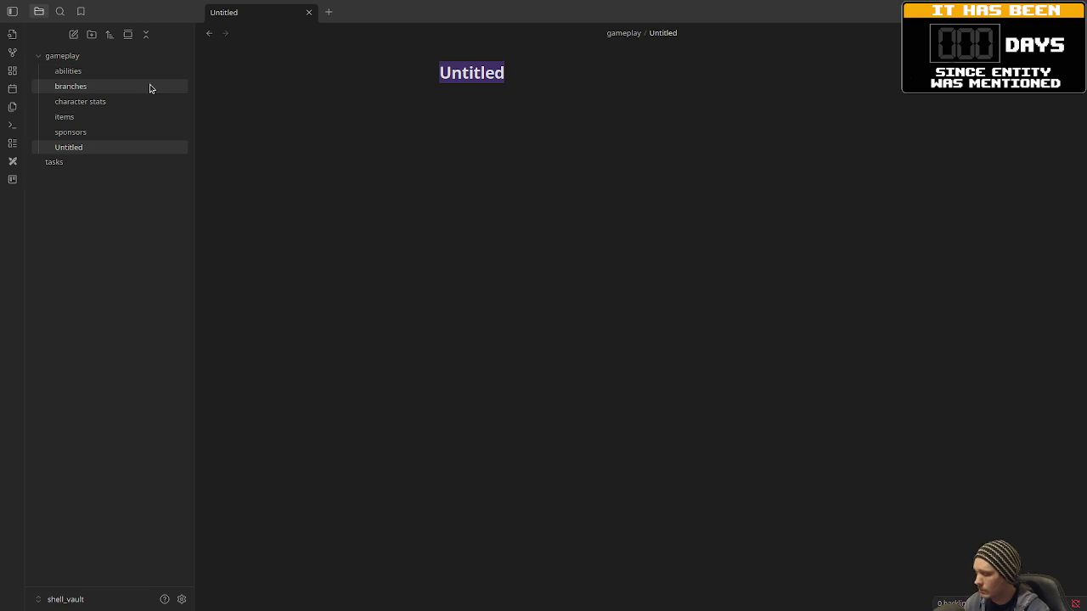
pyautogui.write('shops')
pyautogui.press('Return')
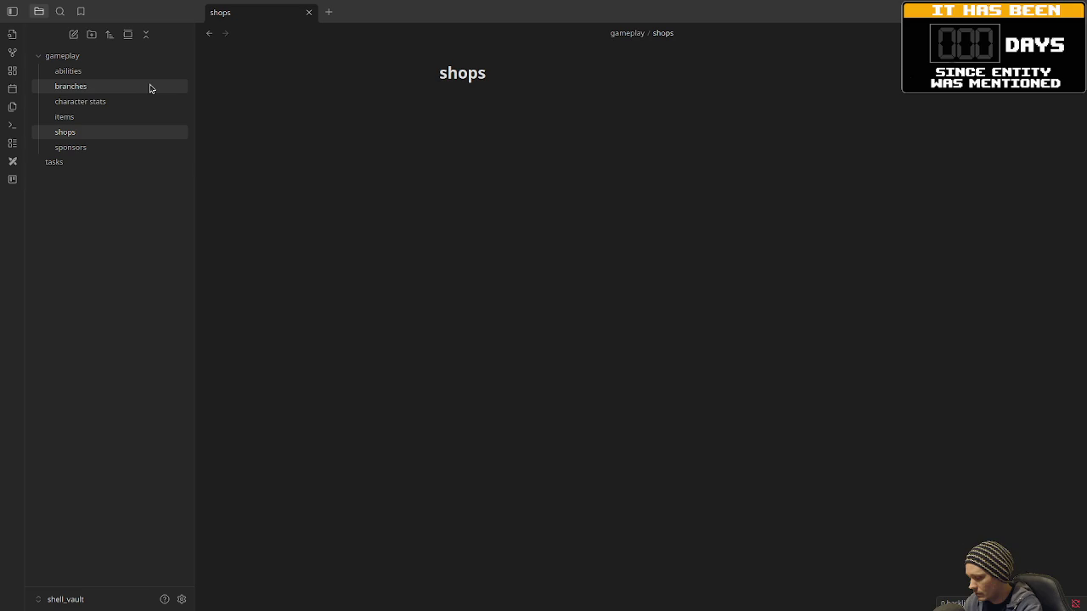
# - Write that shops are black markets, vendors are sentient programs, rogue merchants, daemons, data smugglers, and items lie on the floor
pyautogui.write('shops are blac')
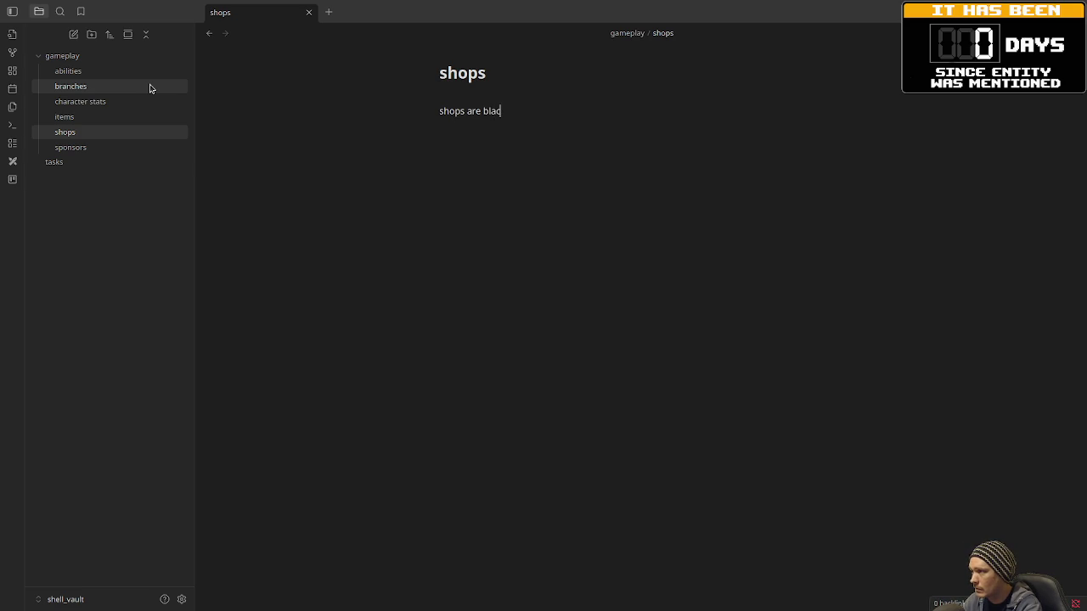
pyautogui.write('k markets')
pyautogui.press('Return')
pyautogui.write('vendors a')
pyautogui.write('re ')
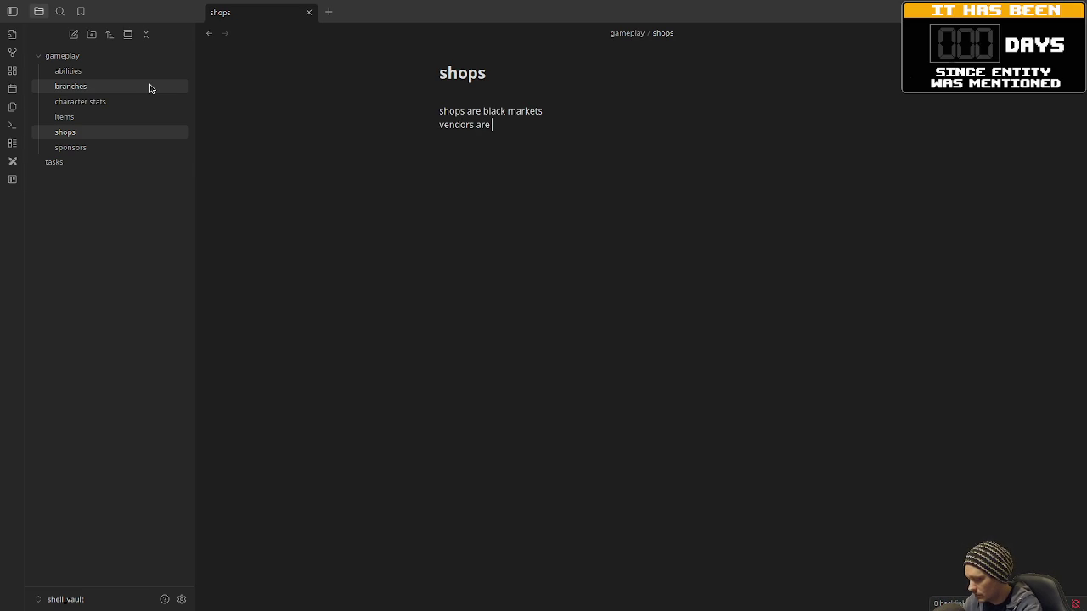
pyautogui.write('sentia')
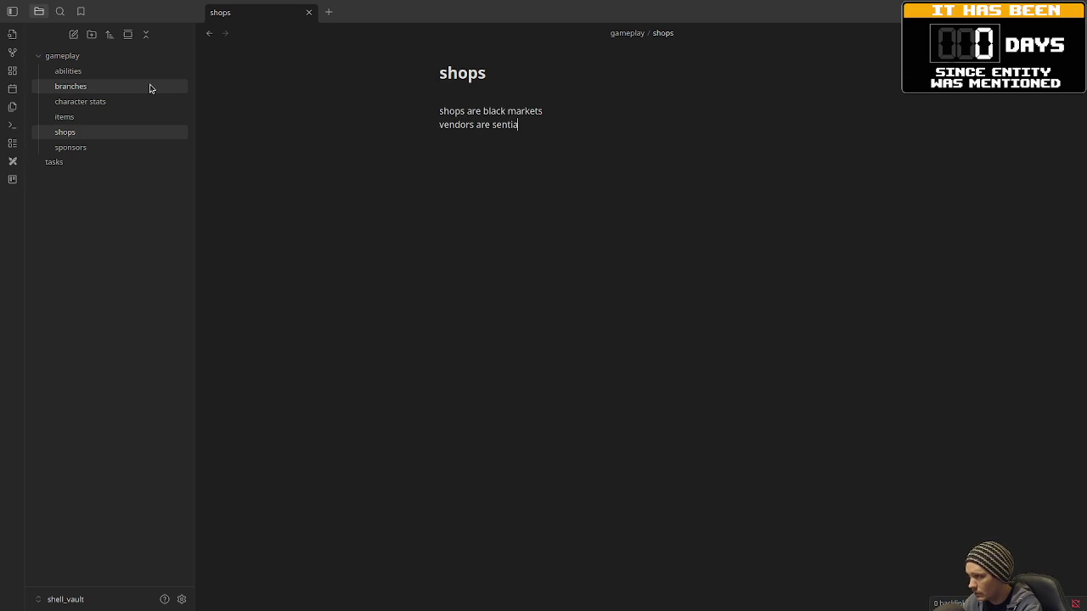
pyautogui.press('BackSpace')
pyautogui.write('ent programs, ')
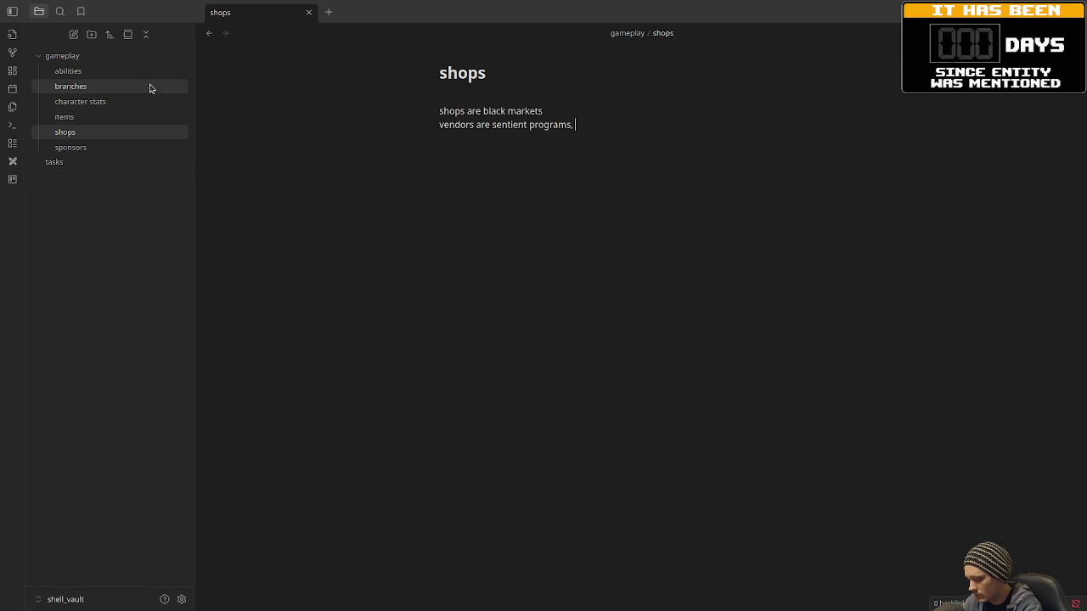
pyautogui.write('rogue mer')
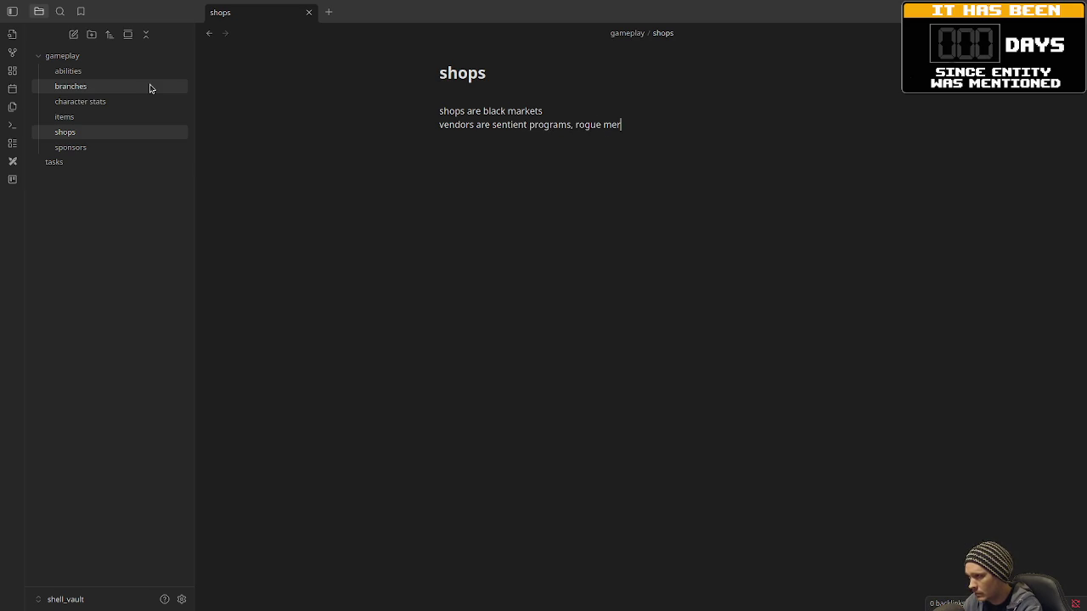
pyautogui.write('chants, dae')
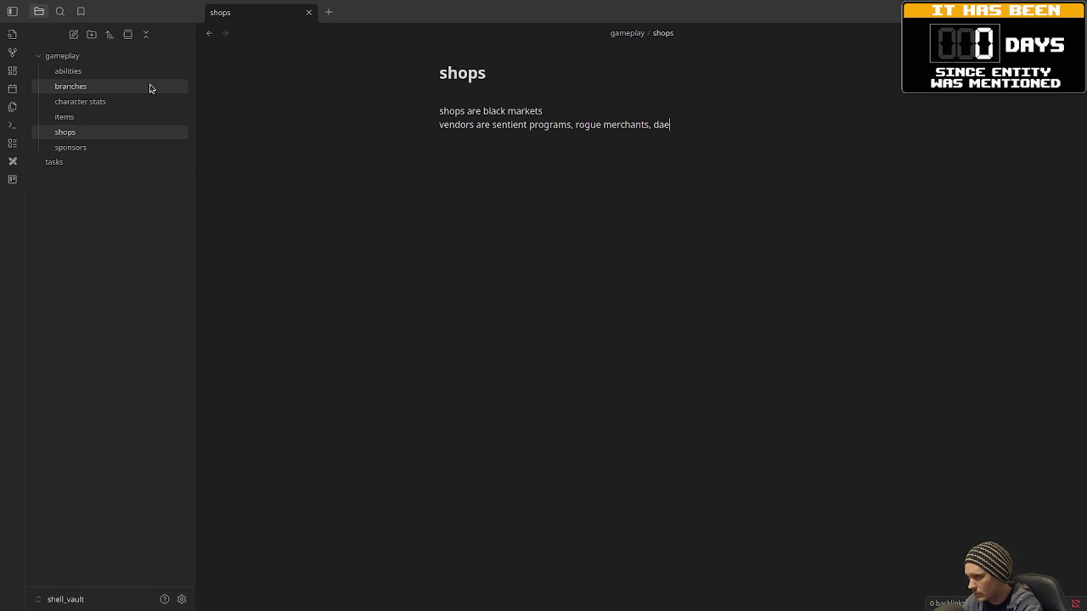
pyautogui.write('mons, data smuggle')
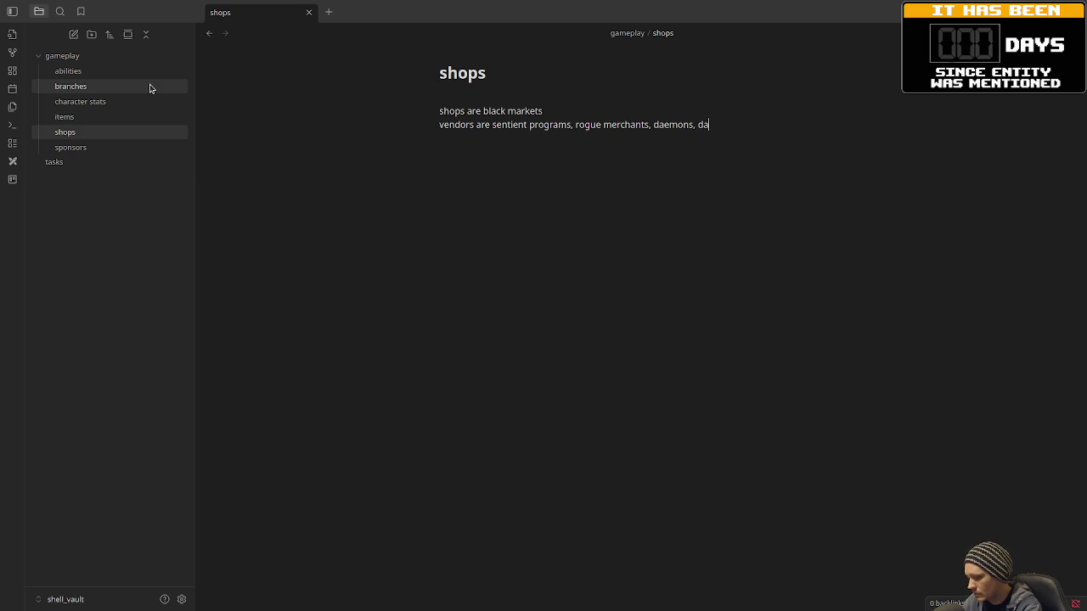
pyautogui.write('rs, etc')
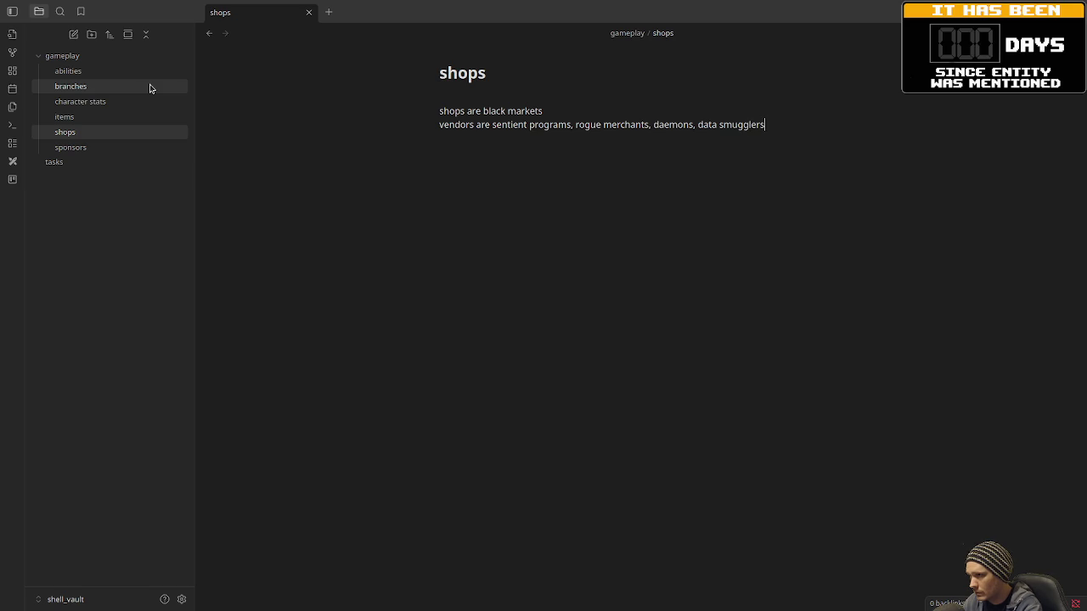
pyautogui.press('Return')
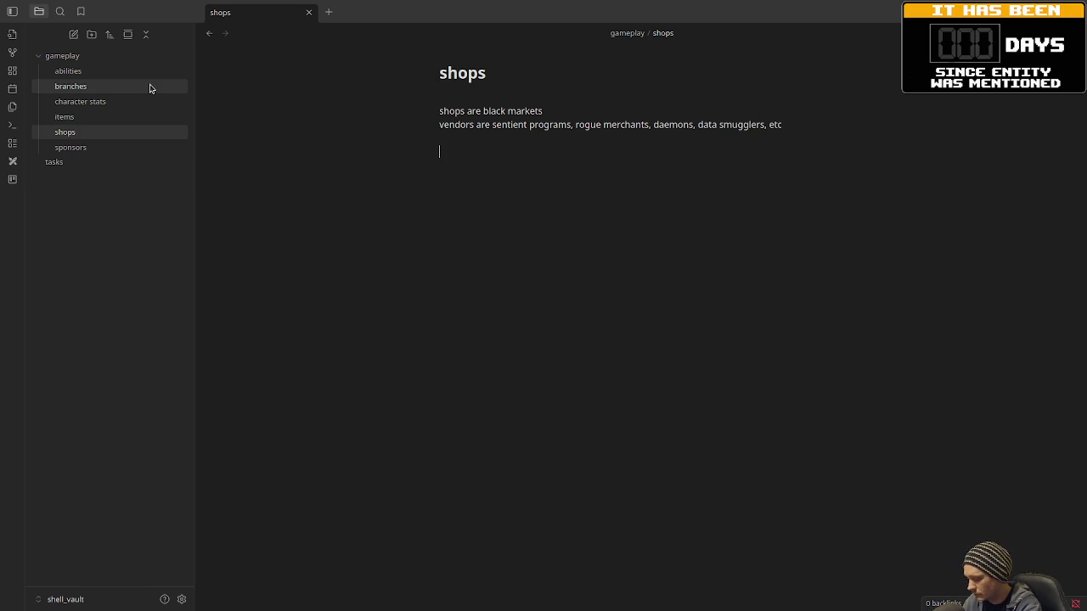
pyautogui.write('shop items are ')
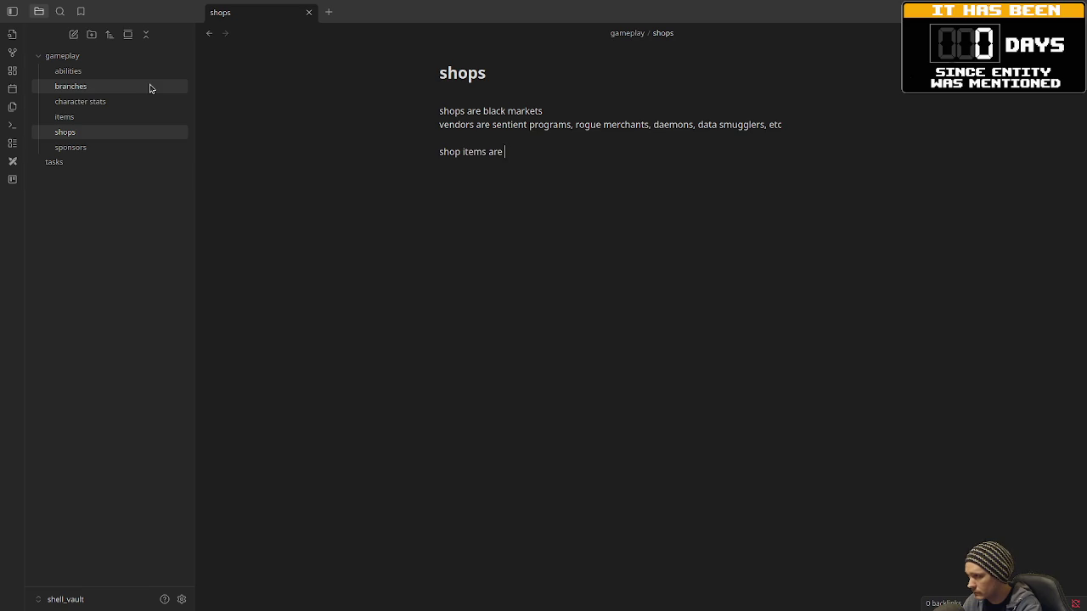
pyautogui.write('laid out')
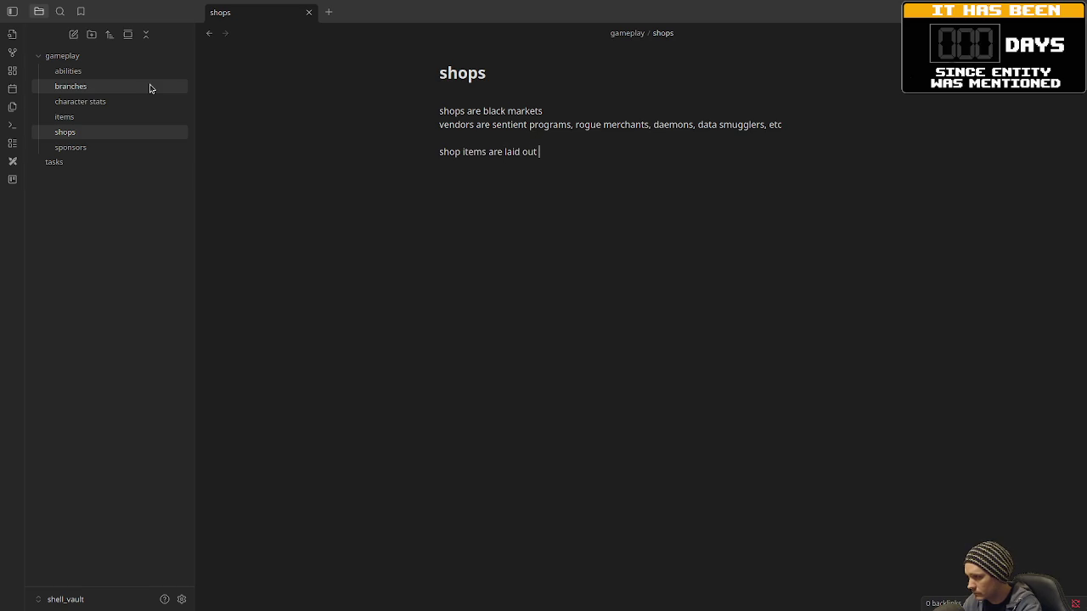
pyautogui.write(' on the f')
pyautogui.write('loor of the shop')
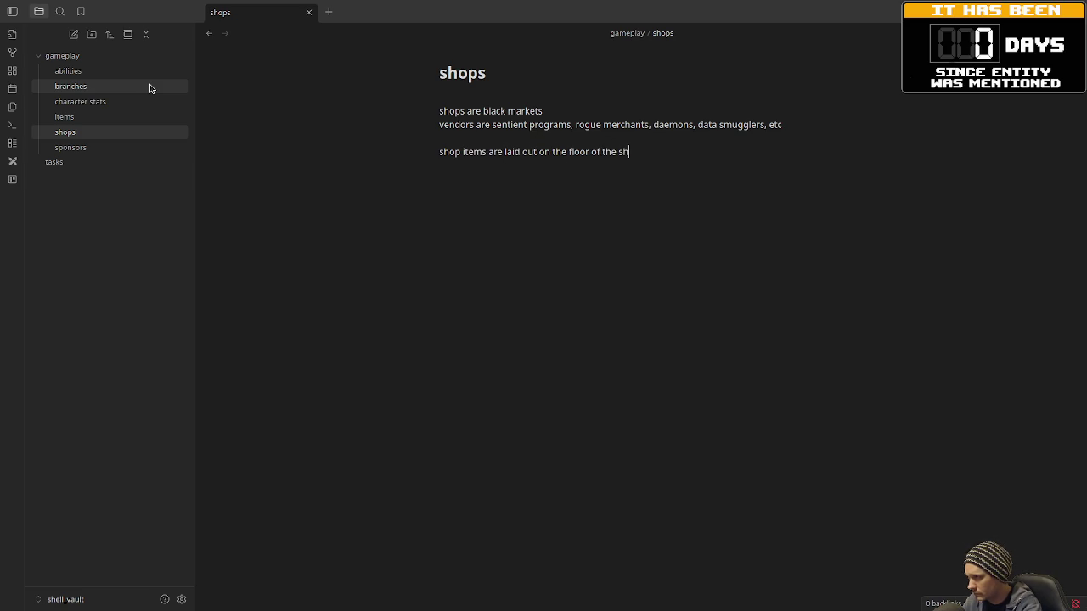
# - Add shop rules: pick up and swap items, speak with the shopkeeper to pay, or steal (aggro, dungeon alert, lockdown)
pyautogui.press('Return')
pyautogui.write('player can pick u')
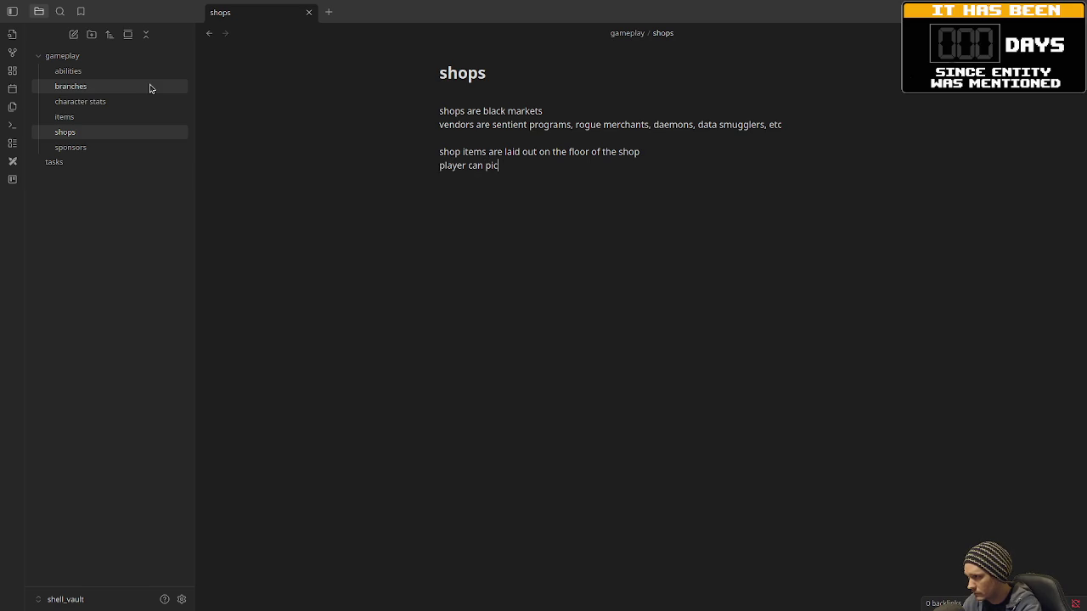
pyautogui.write('p and swap')
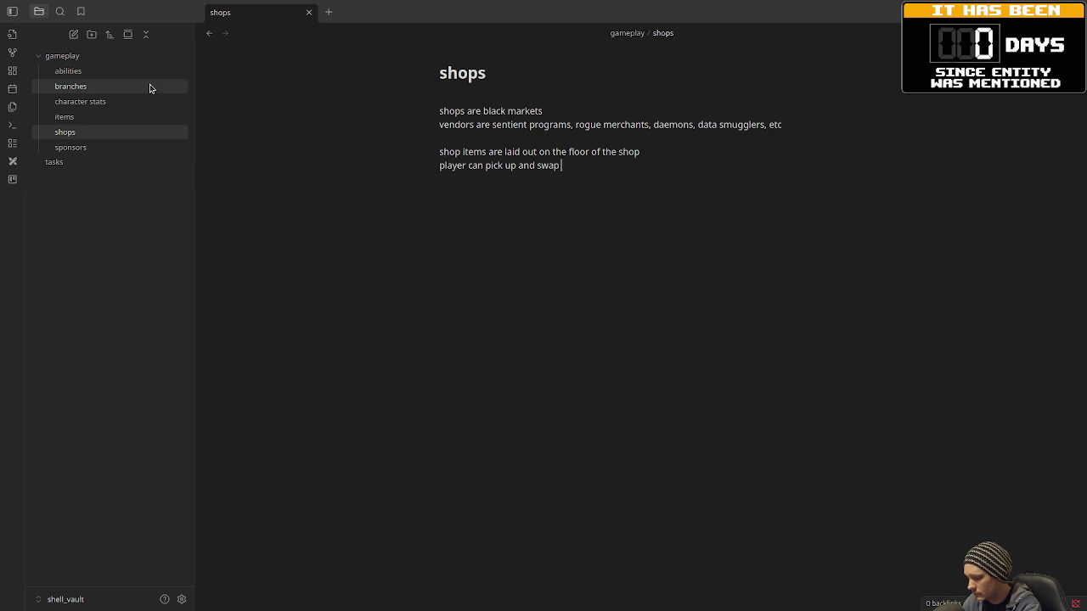
pyautogui.write(' items')
pyautogui.press('Return')
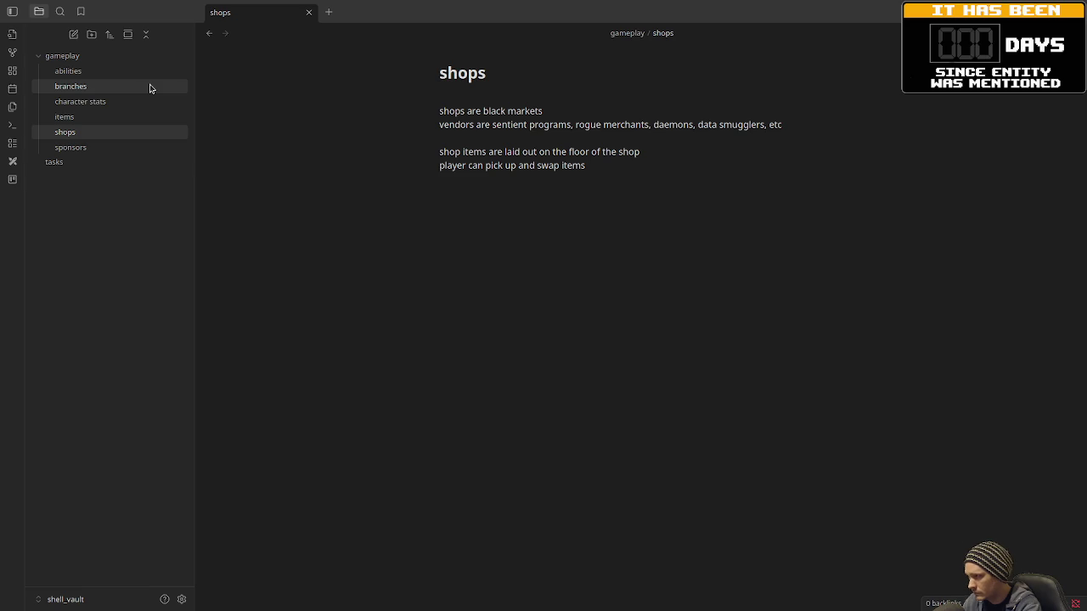
pyautogui.write('speak with shops')
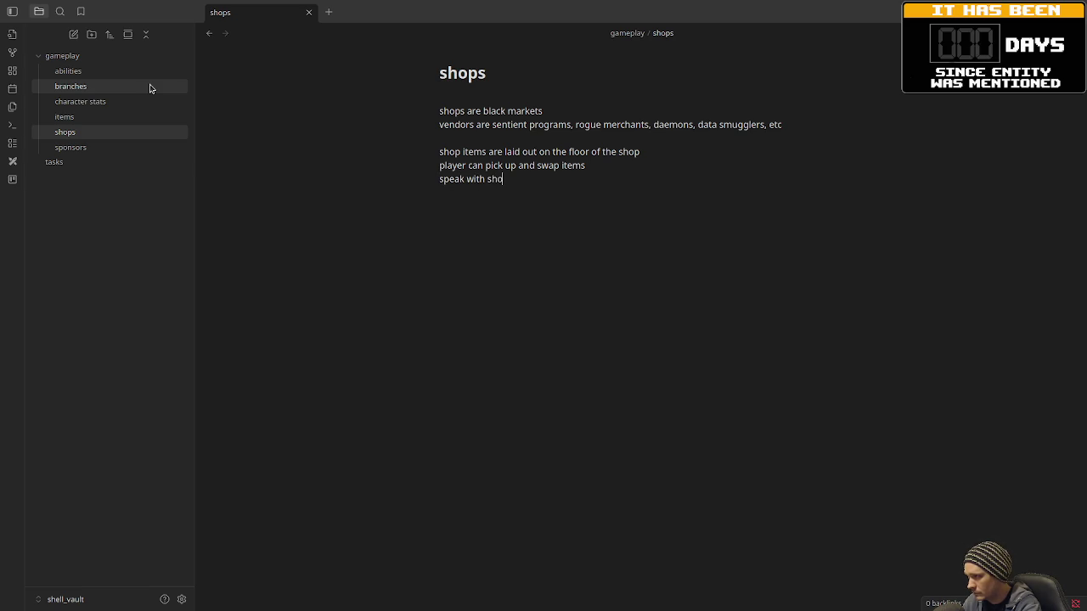
pyautogui.press('BackSpace')
pyautogui.write('keeper to pay')
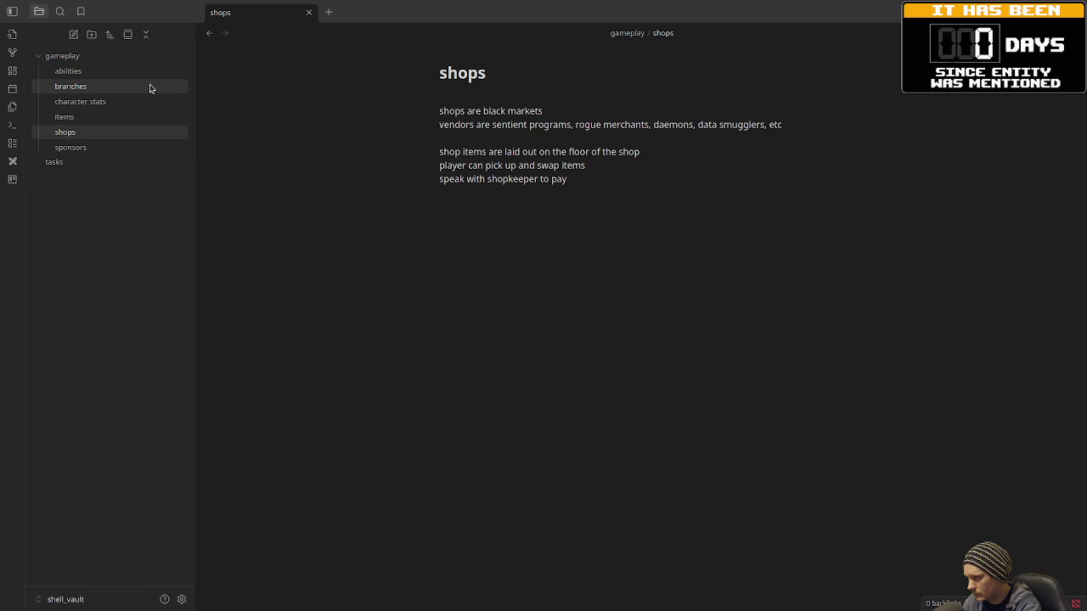
pyautogui.write(' OR')
pyautogui.press('Return')
pyautogui.write('ste')
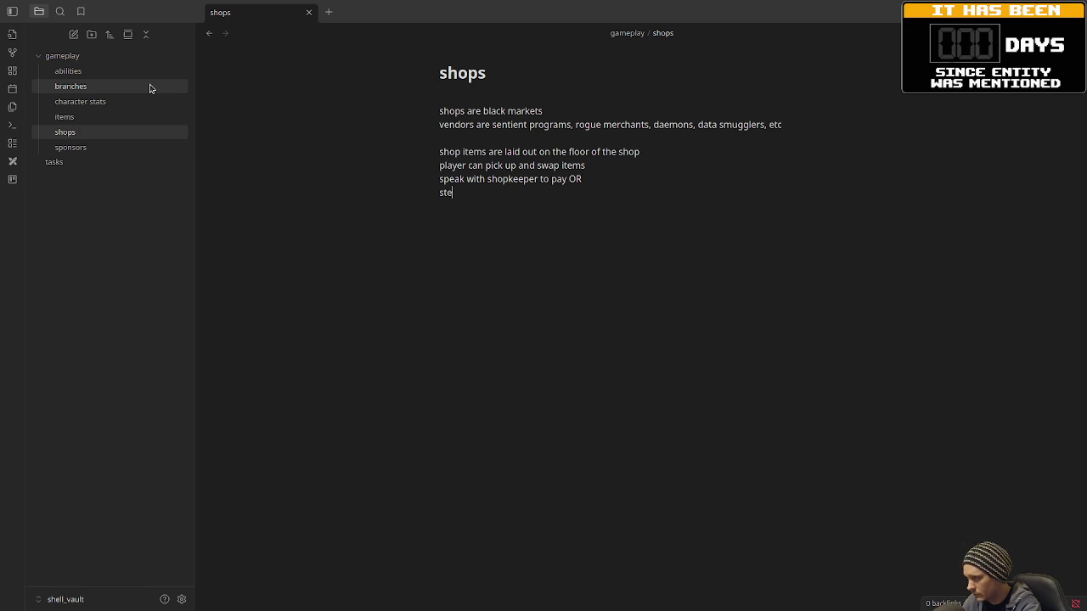
pyautogui.write('al items which triggers')
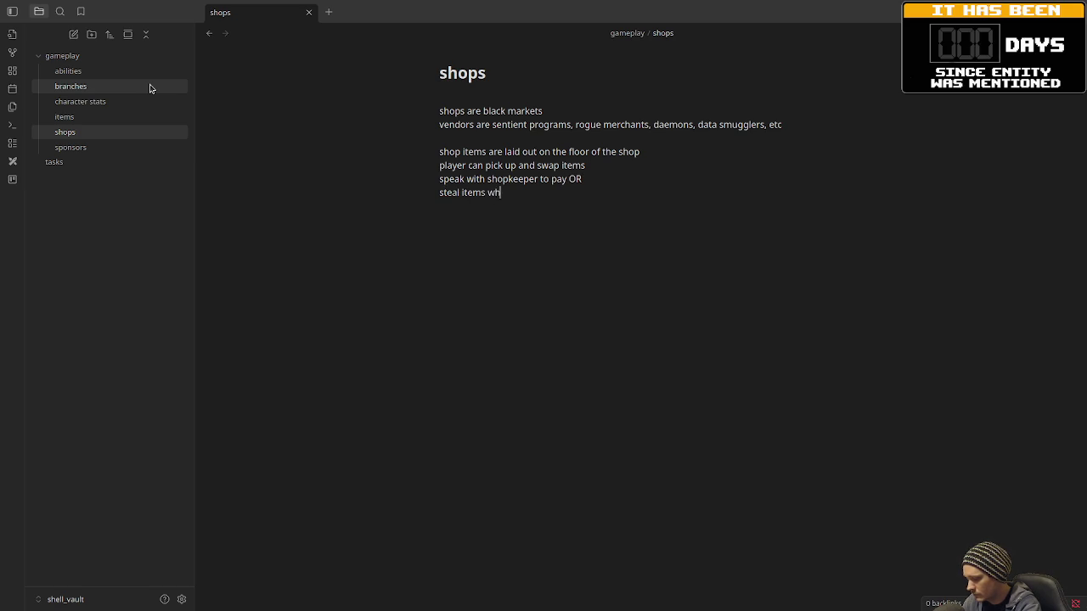
pyautogui.write(' shopkeeper a')
pyautogui.write('ggro')
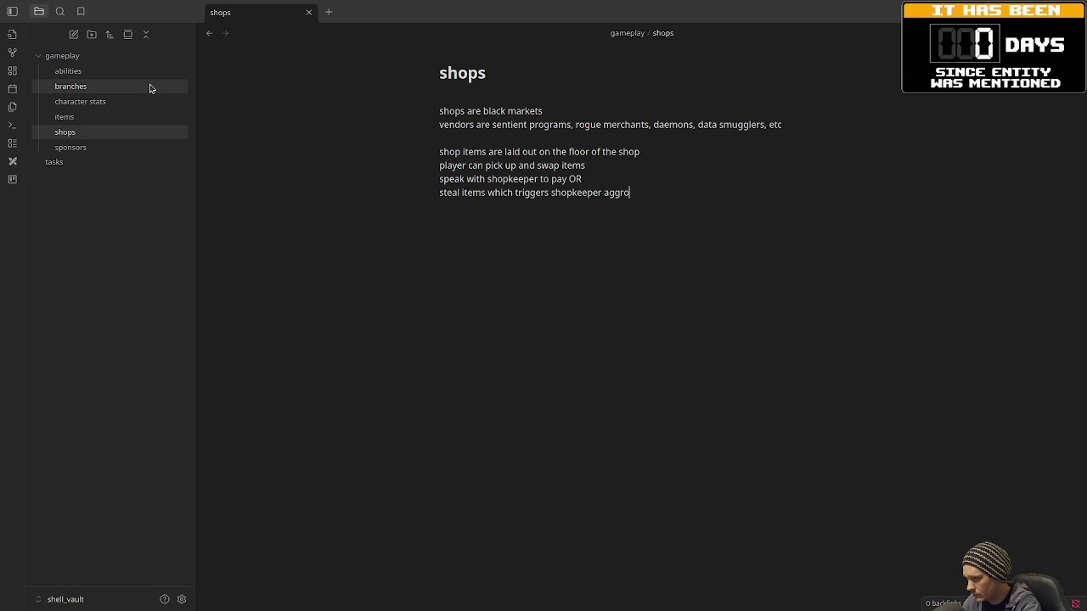
pyautogui.write(', dungeon alert')
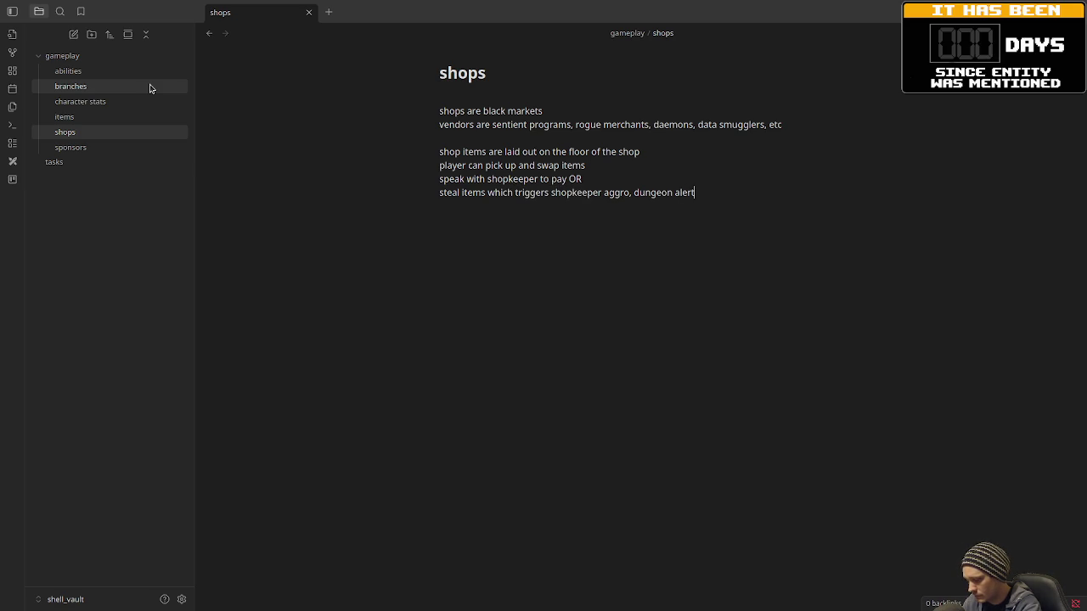
pyautogui.write(', lockdown, etc')
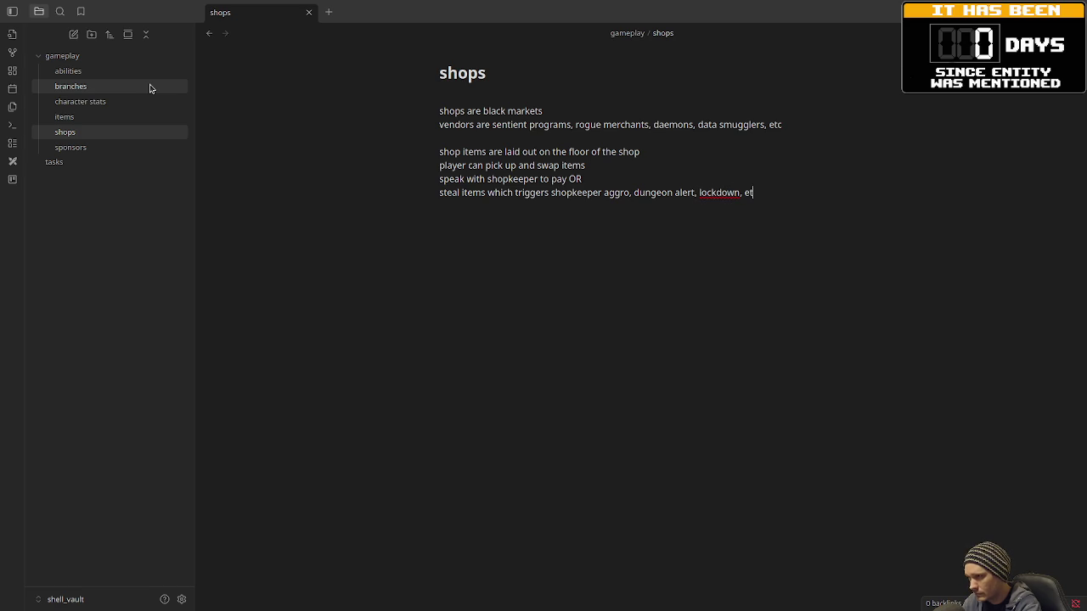
pyautogui.press('Return')
pyautogui.press('Return')
pyautogui.press('Return')
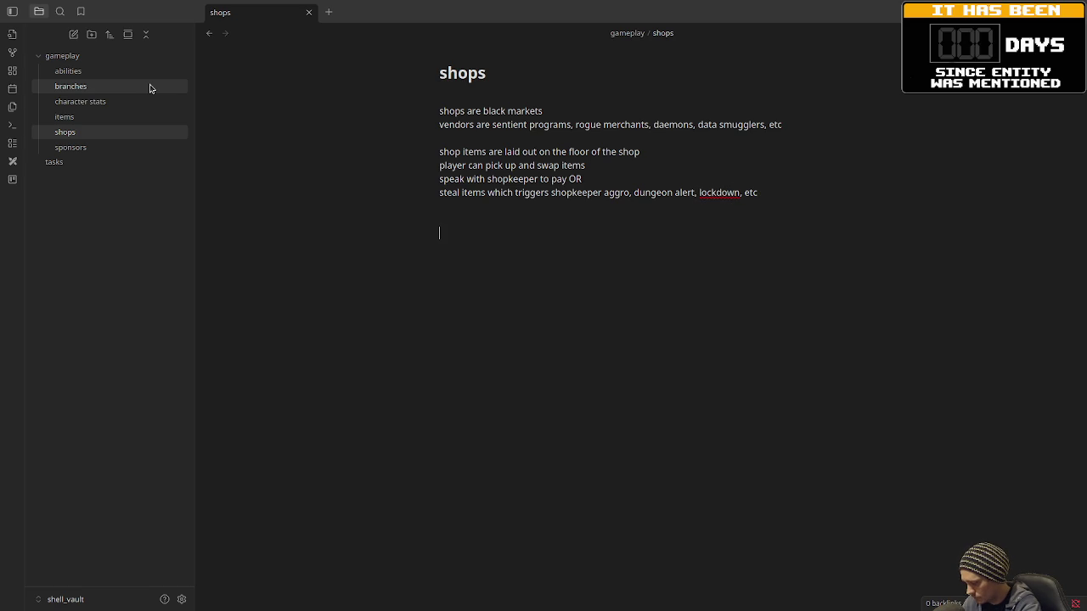
# - Add 'Could have different vendors for different types of items and or corporations' with italic *sponsor discounts*
pyautogui.write('Cou')
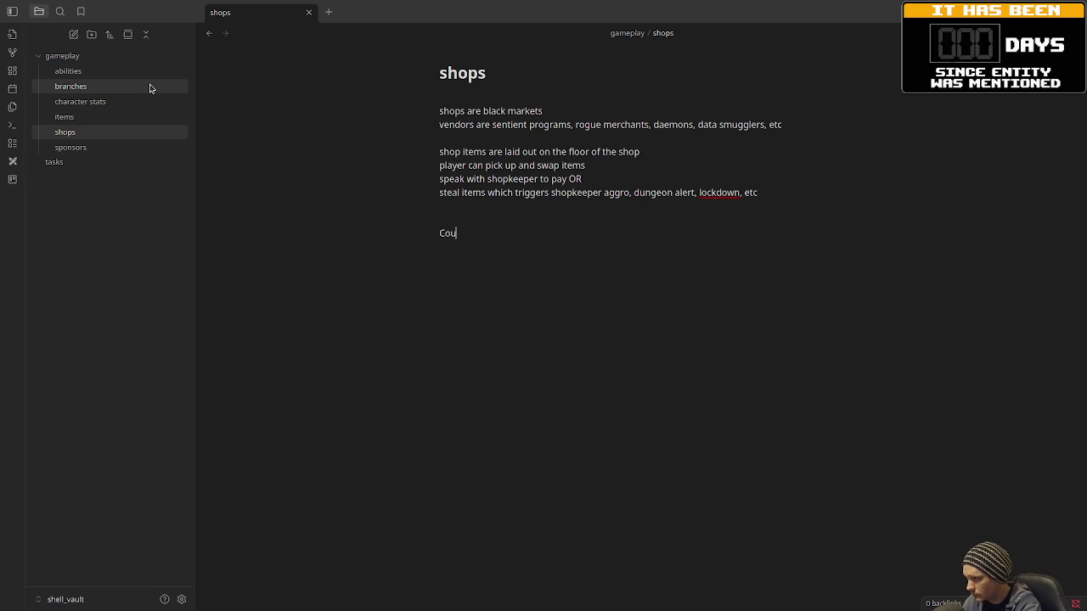
pyautogui.write('ld have different ve')
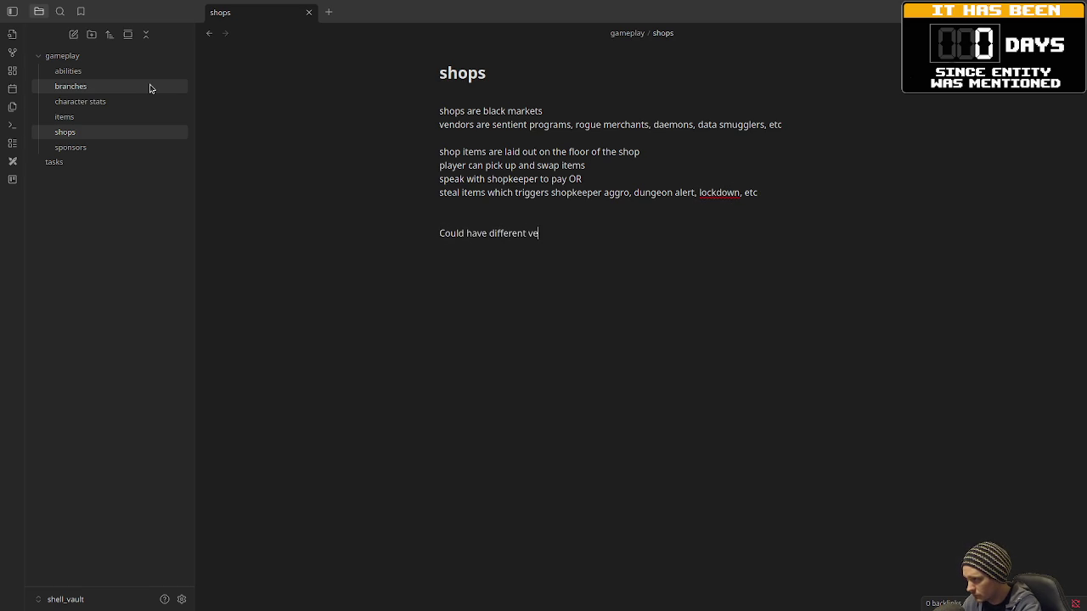
pyautogui.write('ndors for differ')
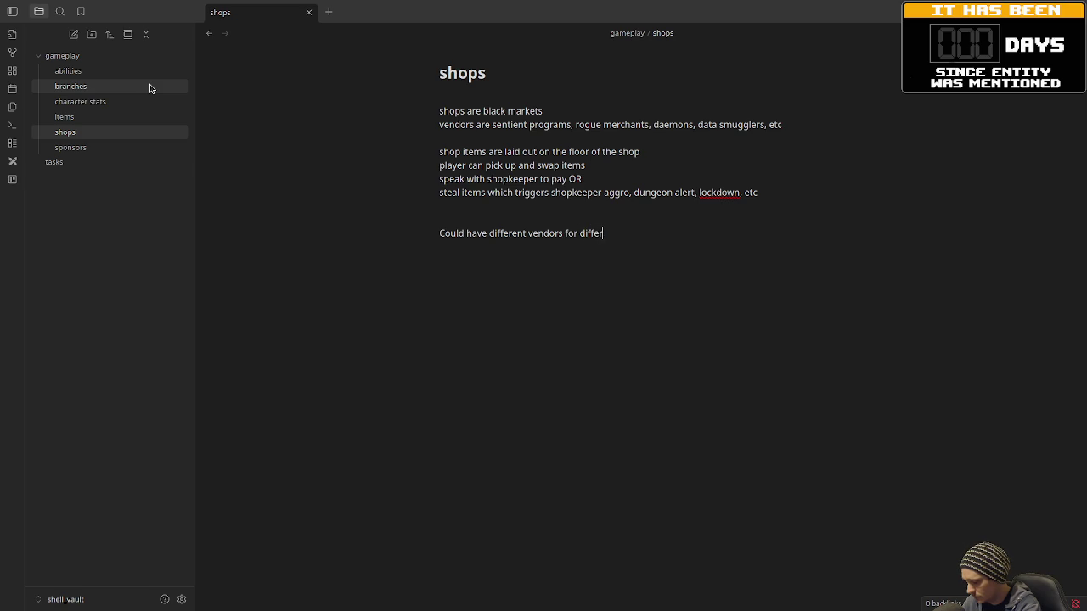
pyautogui.write('ent types o')
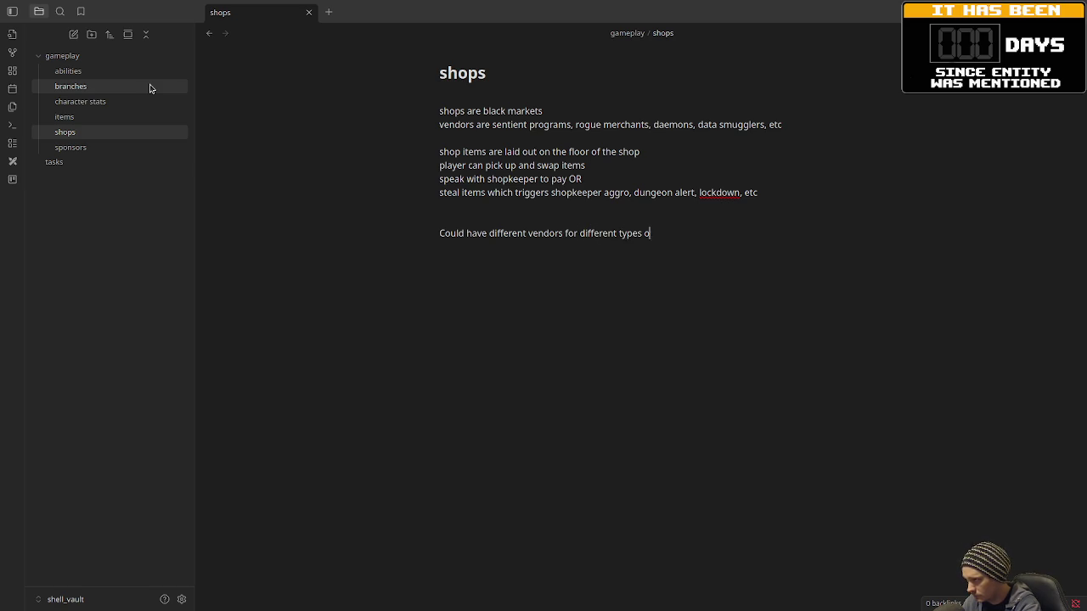
pyautogui.write('f items and or')
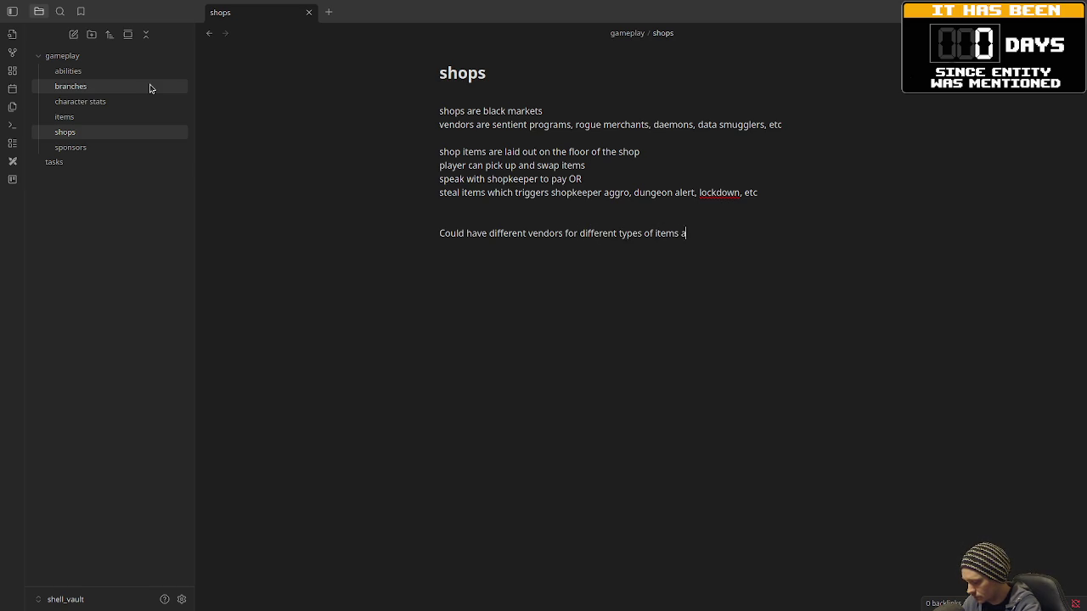
pyautogui.press('BackSpace')
pyautogui.write('or ')
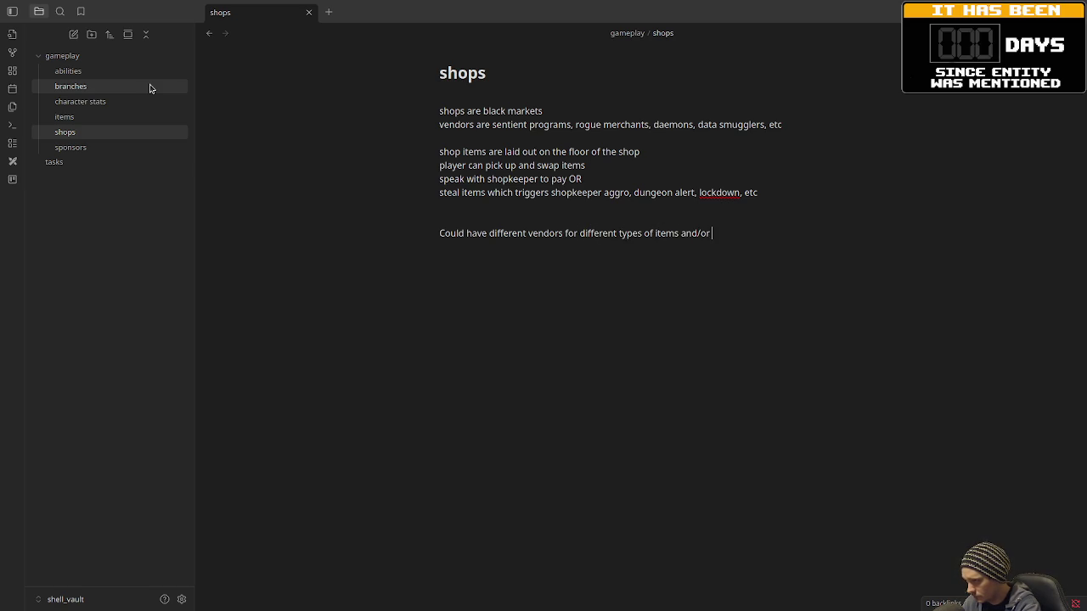
pyautogui.write('corporatio')
pyautogui.write('ns *spo')
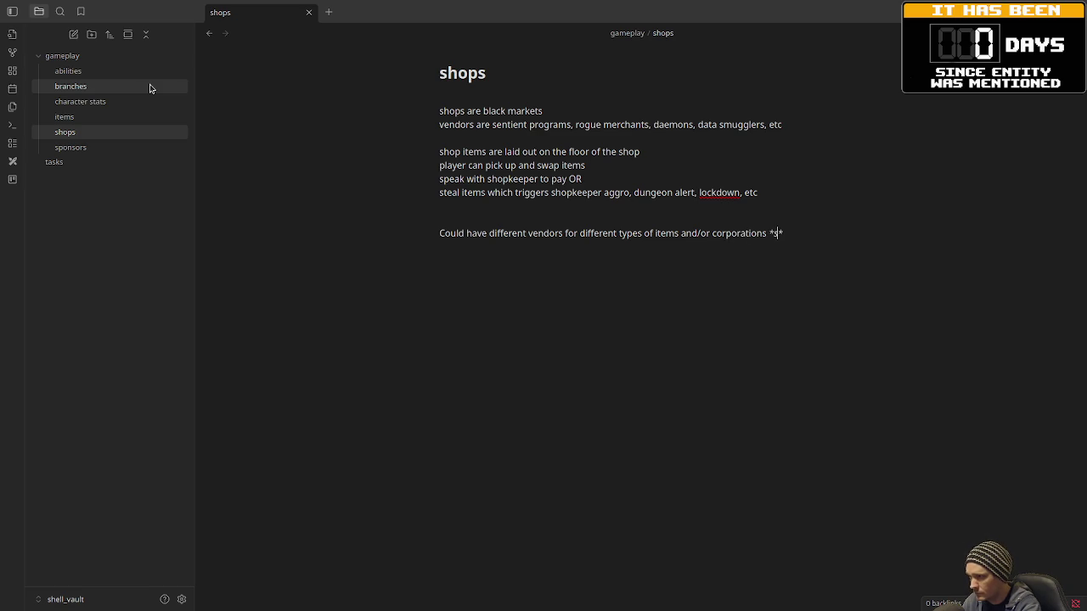
pyautogui.write('nsor discounts')
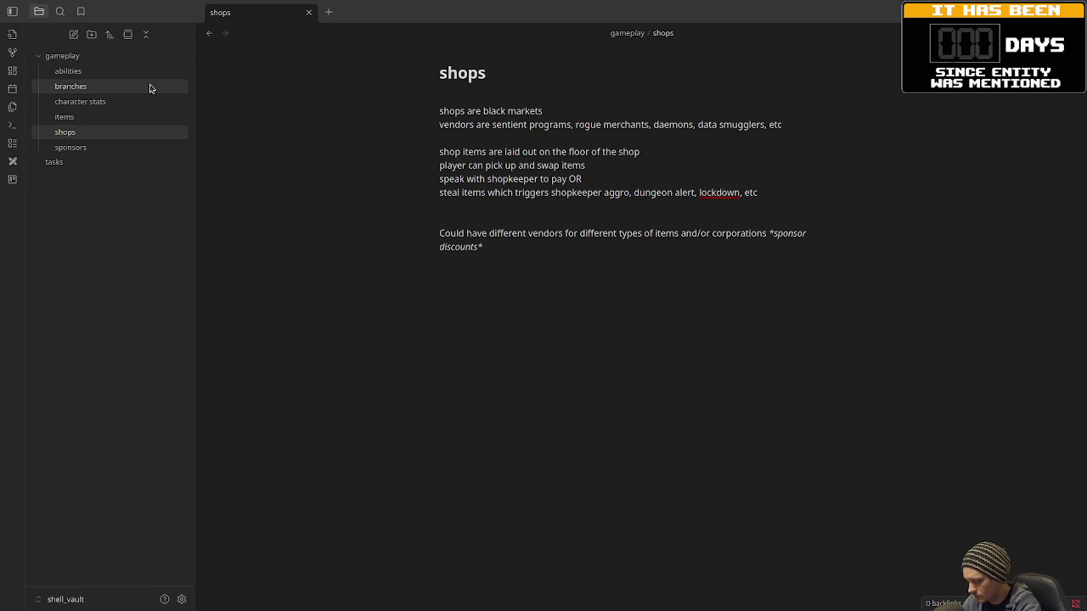
pyautogui.press('Right')
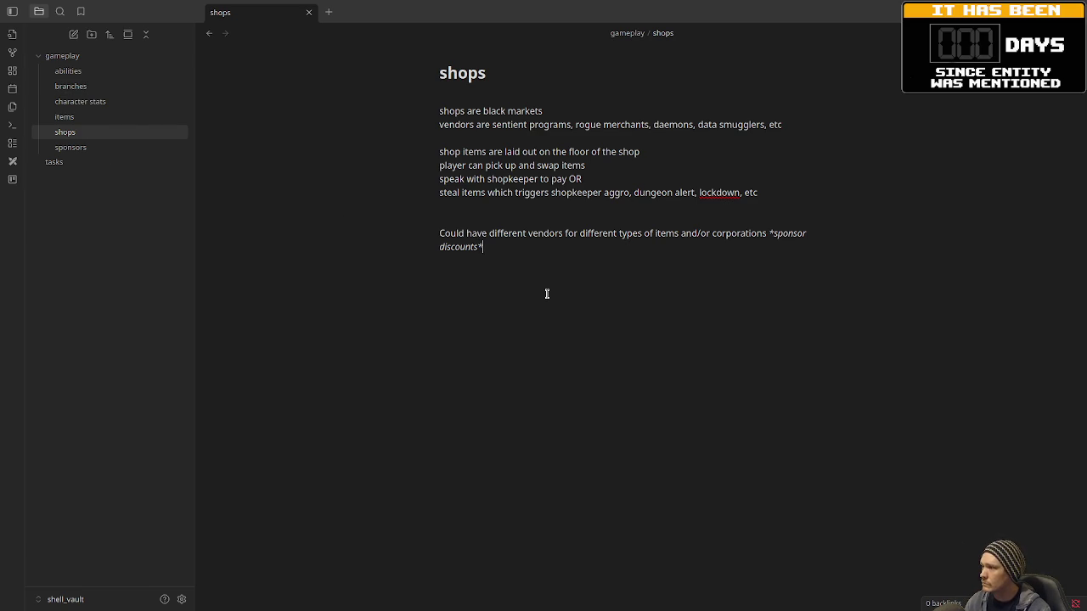
# - In the items note, add a 'Combination' section listing "compiler shrines" and "assembly altars"
pyautogui.click(78, 116)
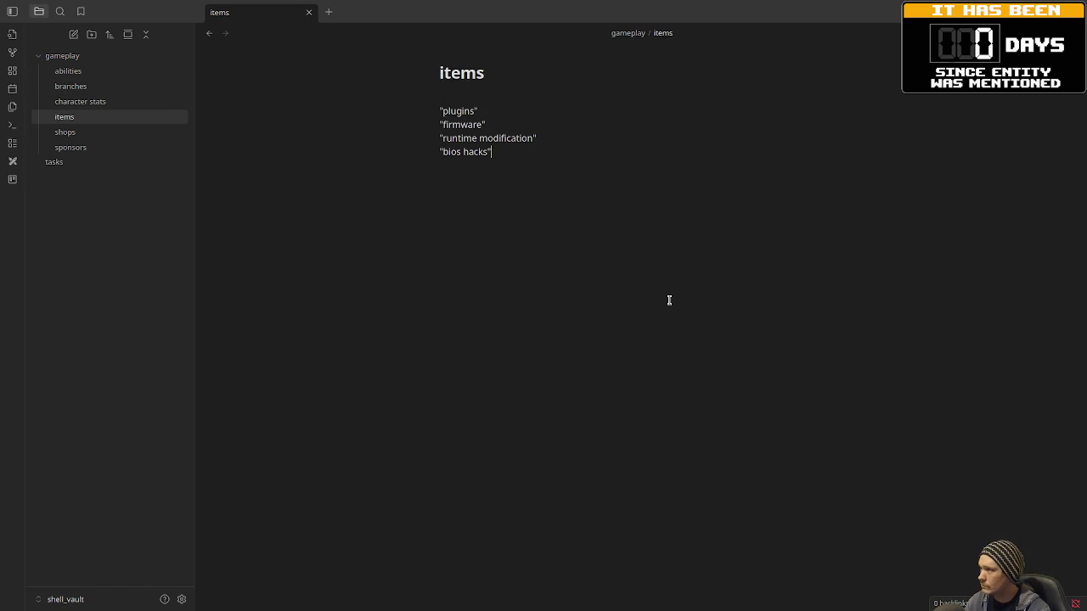
pyautogui.click(568, 337)
pyautogui.press('Return')
pyautogui.press('Return')
pyautogui.write('Combination')
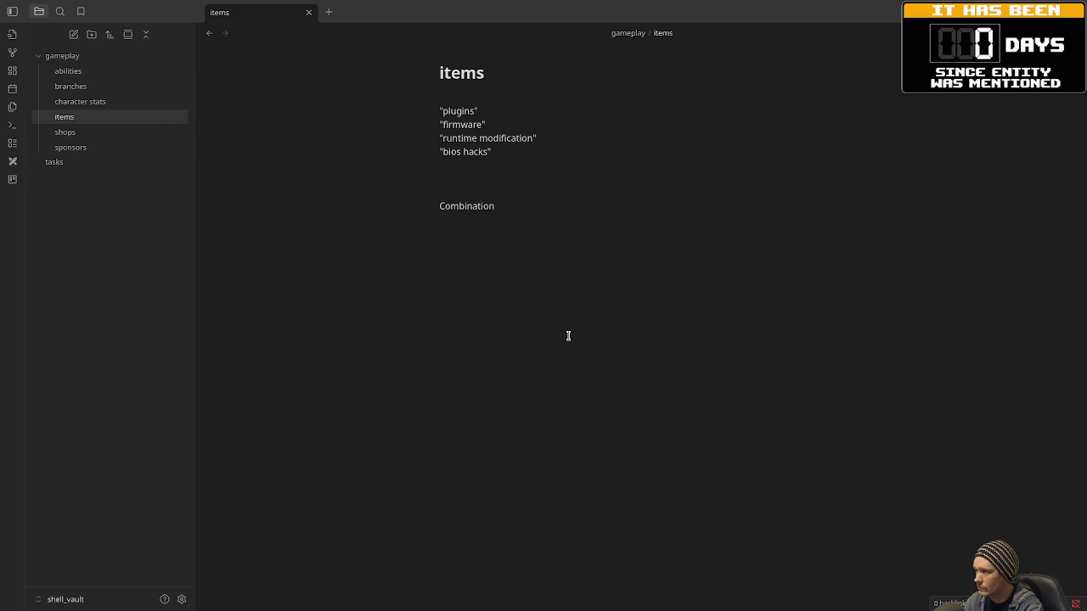
pyautogui.press('Return')
pyautogui.press('Return')
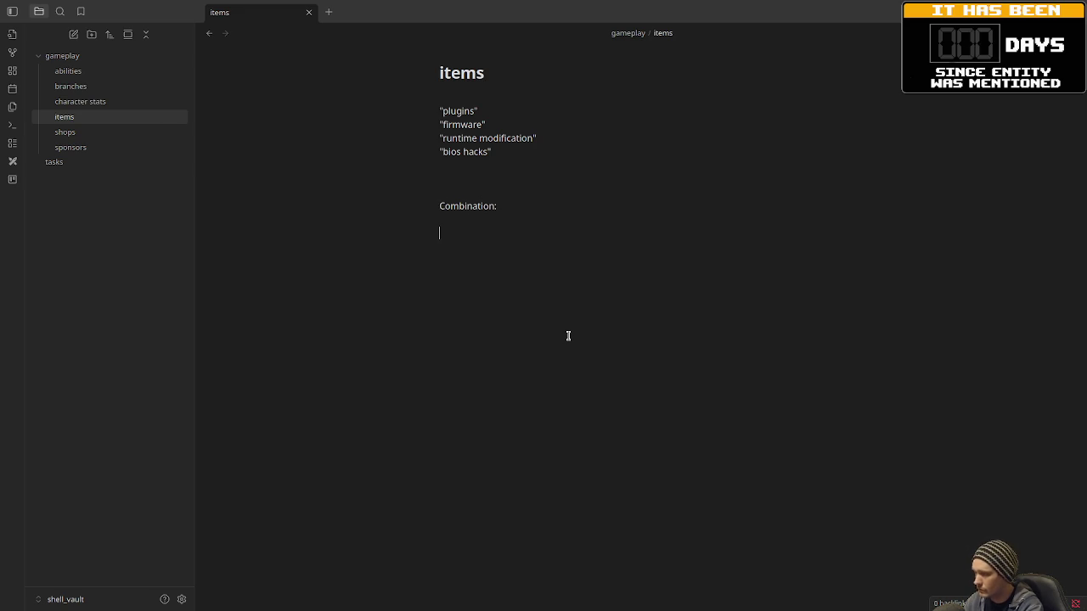
pyautogui.write('"comp')
pyautogui.write('iler shr')
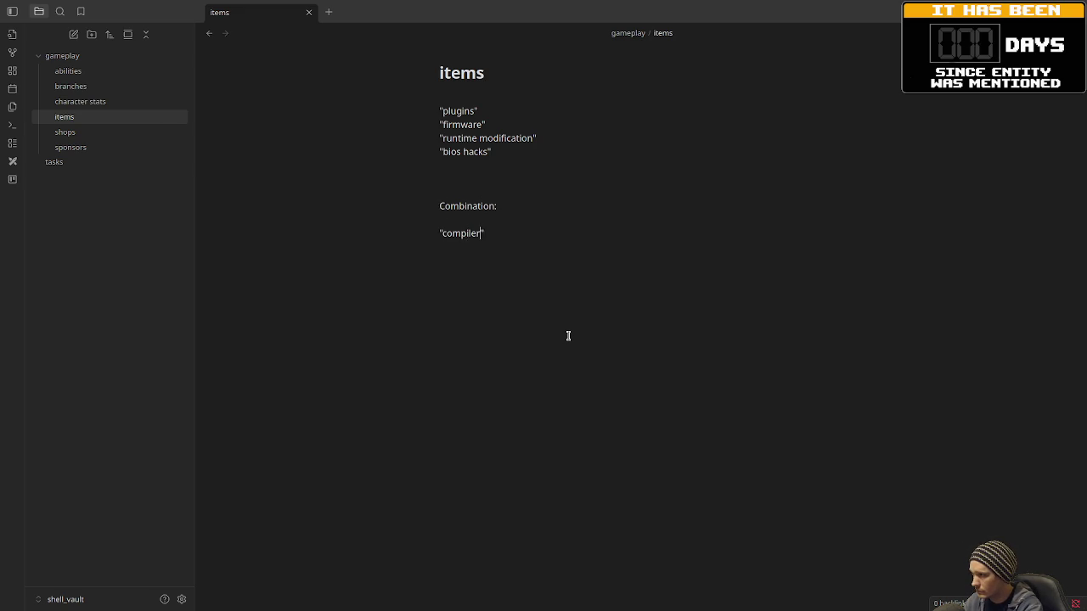
pyautogui.write('ines"')
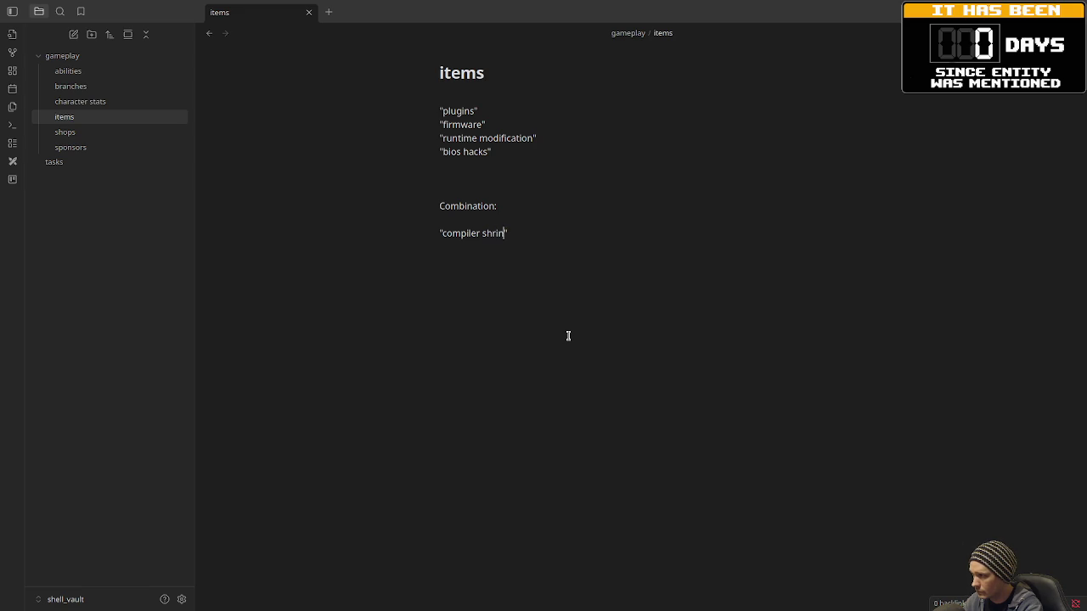
pyautogui.press('Return')
pyautogui.write('"')
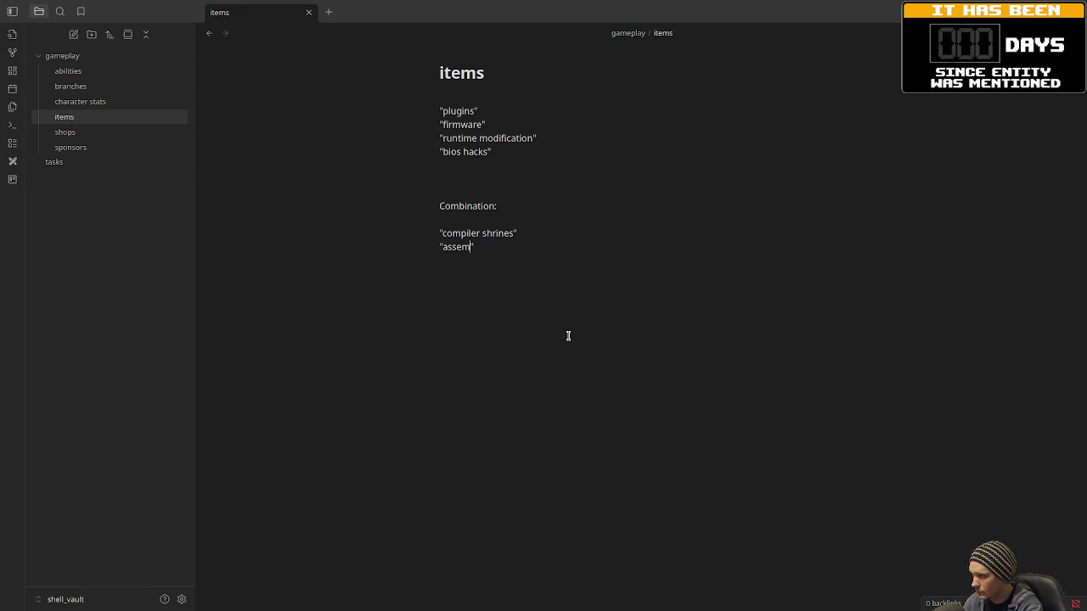
pyautogui.write('assembly altars')
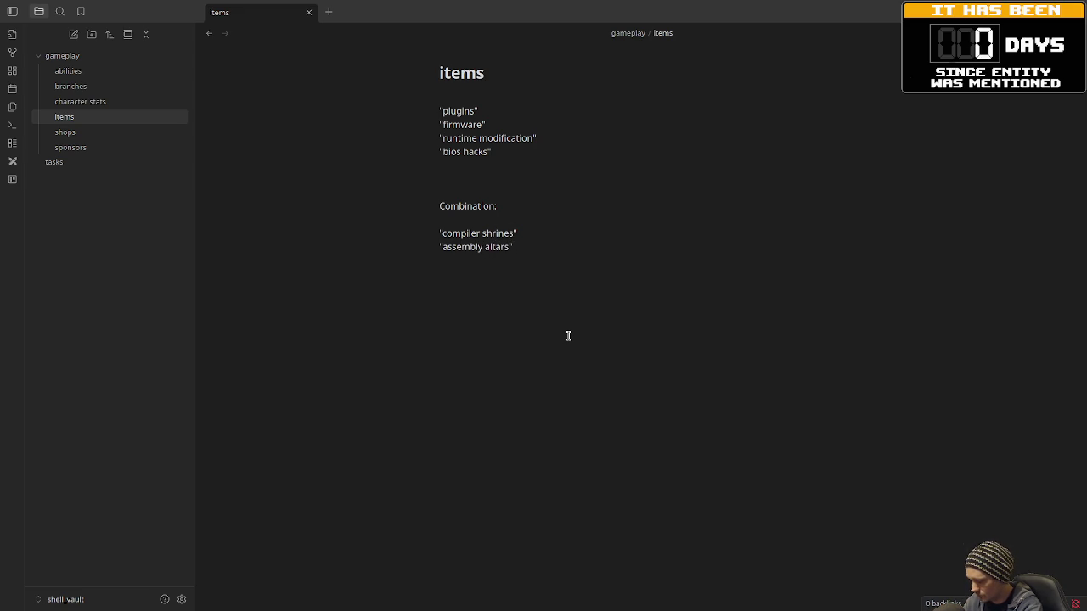
pyautogui.press('Return')
pyautogui.press('Return')
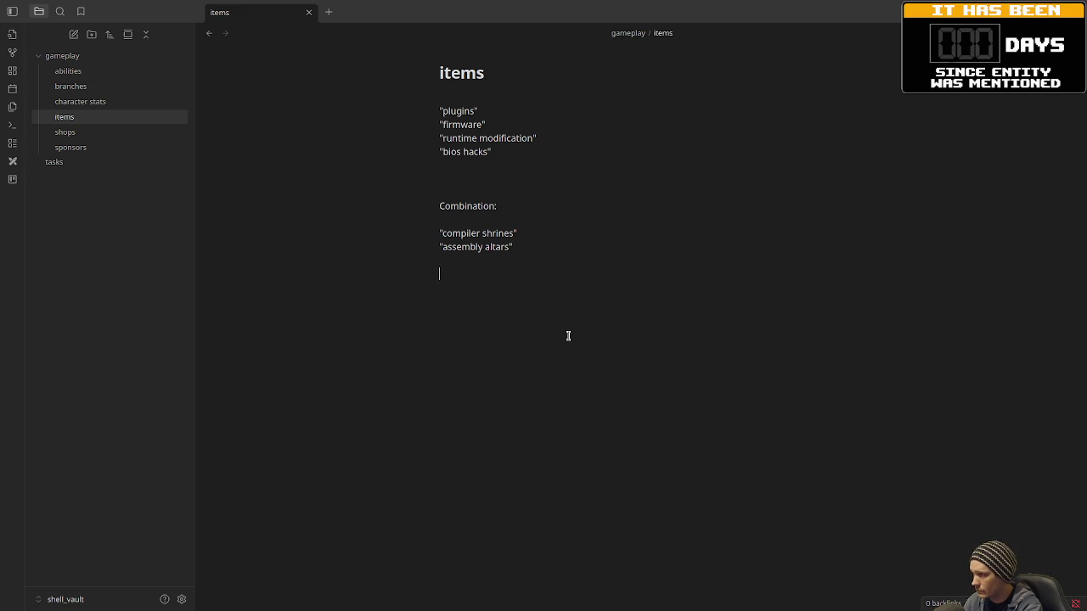
# - Describe combination objects: found around the dungeon; players throw 2 or more items in to combine them
pyautogui.write('These ')
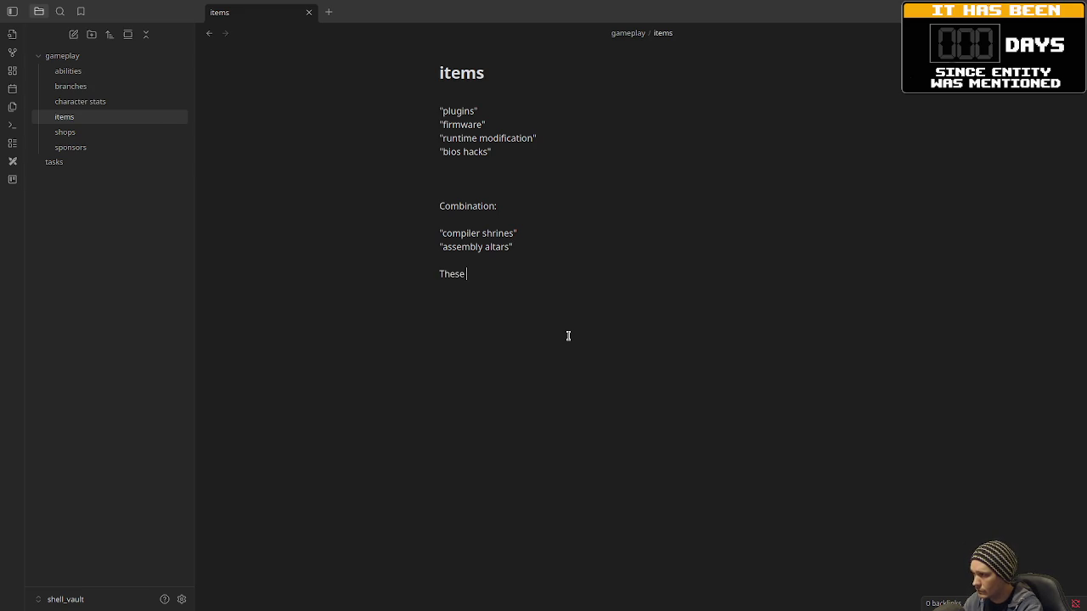
pyautogui.write('are objects that can be found')
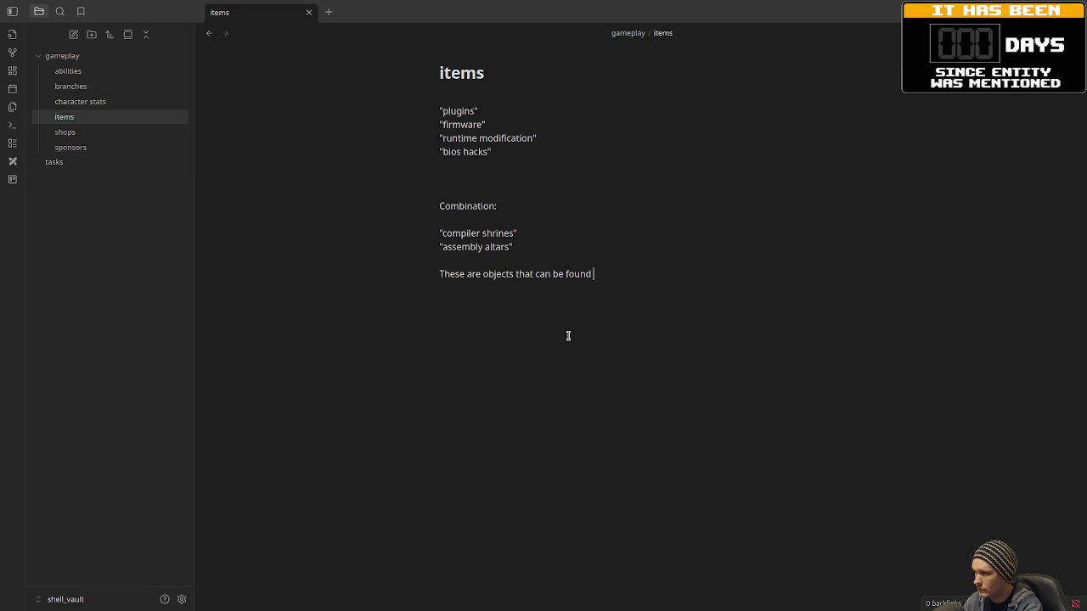
pyautogui.write(' around the dungeon')
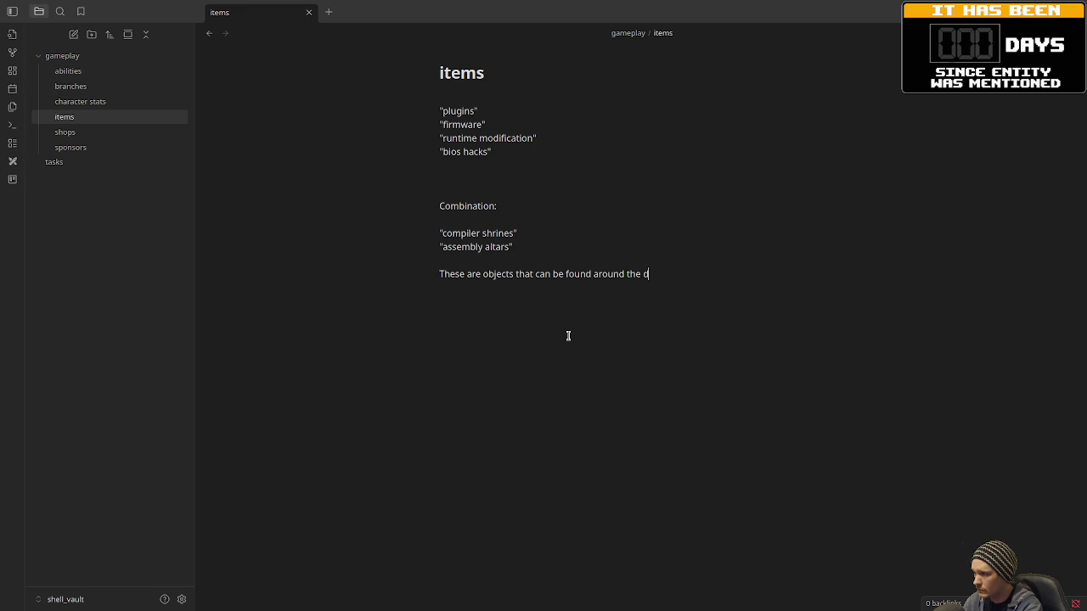
pyautogui.press('Return')
pyautogui.write('player can throw')
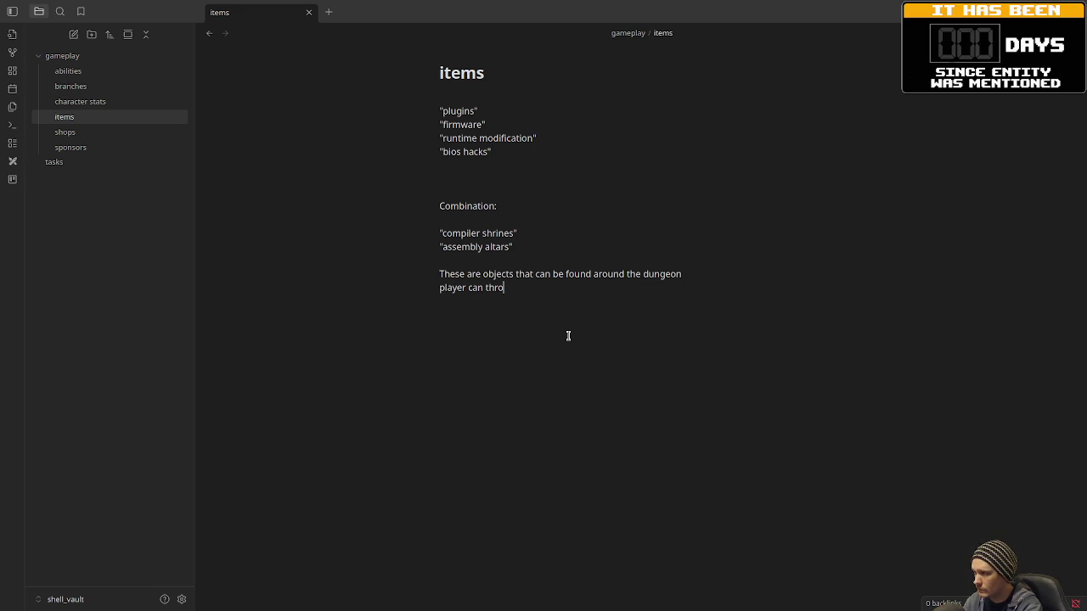
pyautogui.write(' 2 or ')
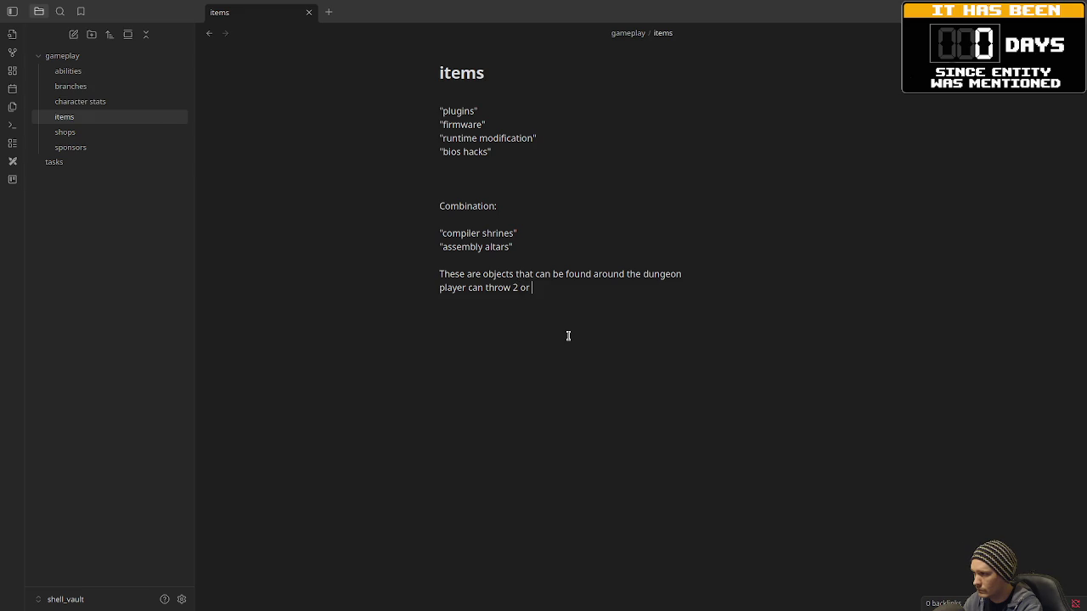
pyautogui.write('more items into')
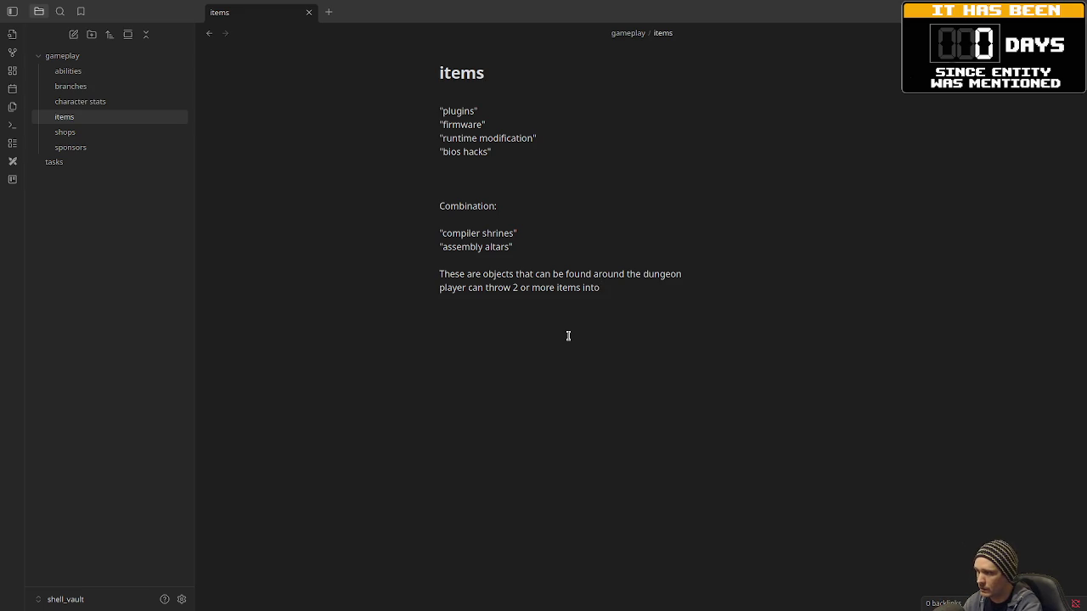
pyautogui.write('the object to comb')
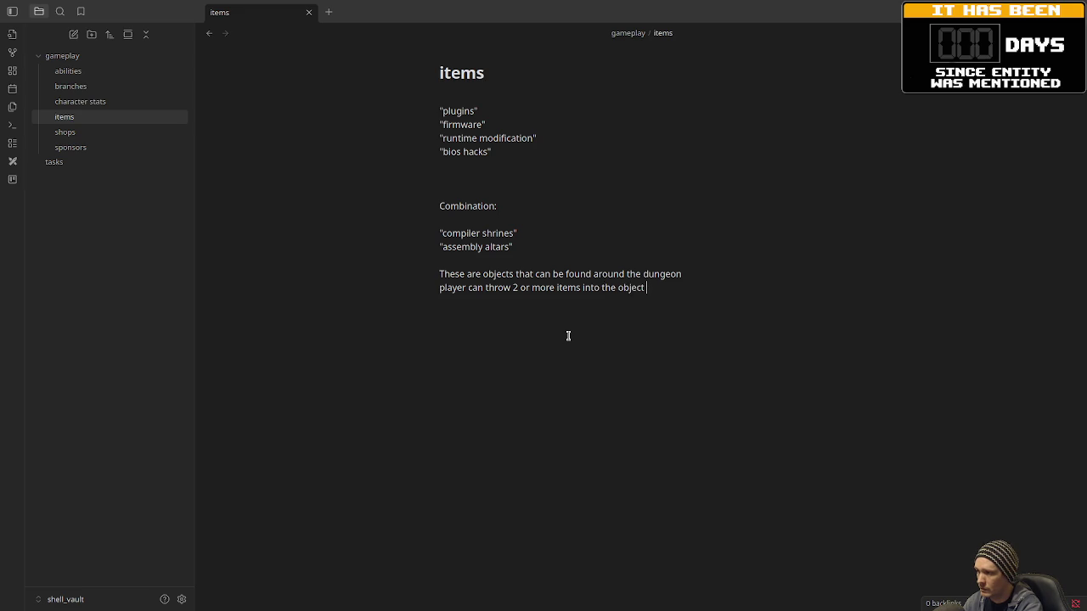
pyautogui.write('ine')
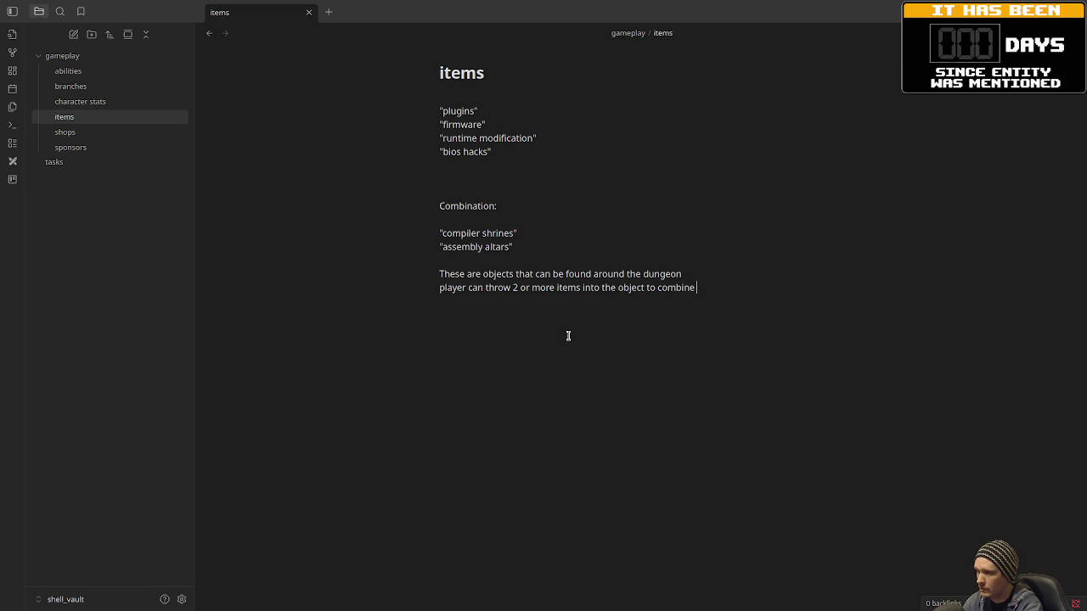
pyautogui.write(' them together')
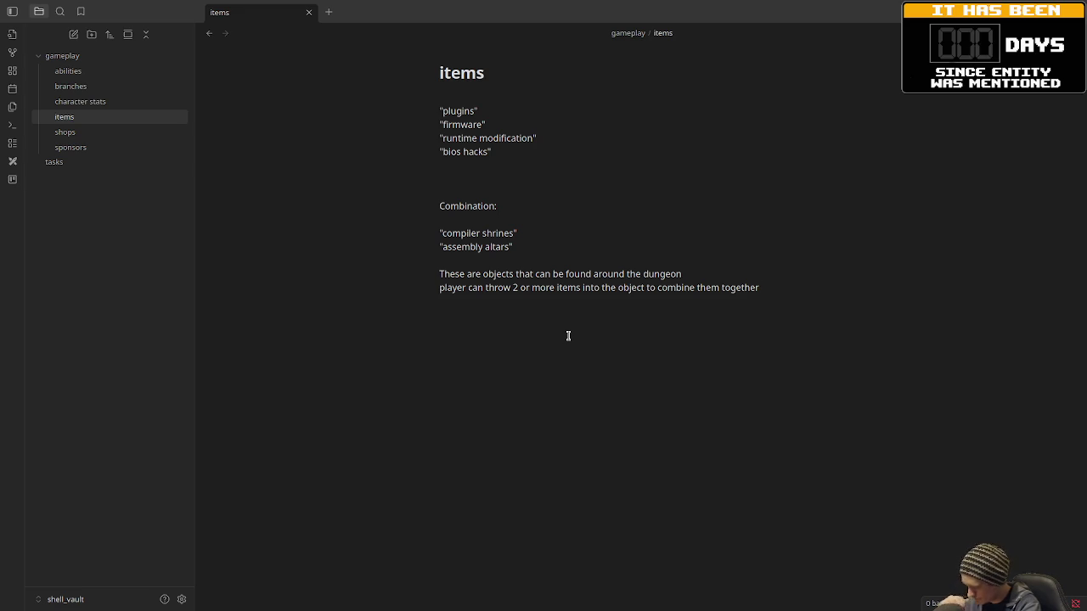
pyautogui.press('Return')
pyautogui.press('Return')
# - Add a bullet 'maybe certain branches have special altars that produce branch themed upgrades??' and begin 'can combination fail?'
pyautogui.write('- com')
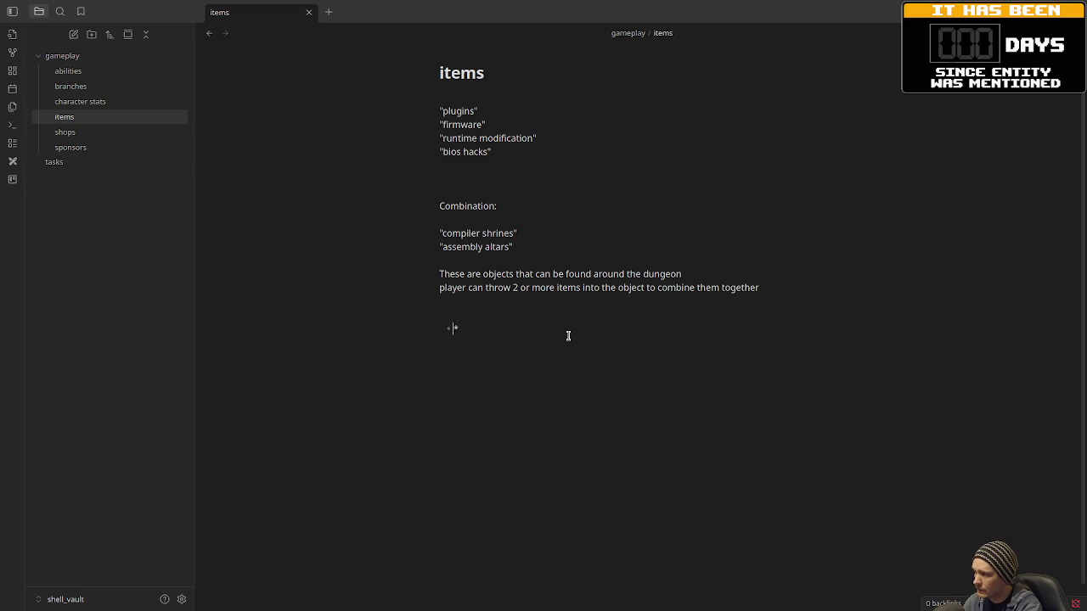
pyautogui.press('BackSpace')
pyautogui.press('BackSpace')
pyautogui.press('BackSpace')
pyautogui.write('\\')
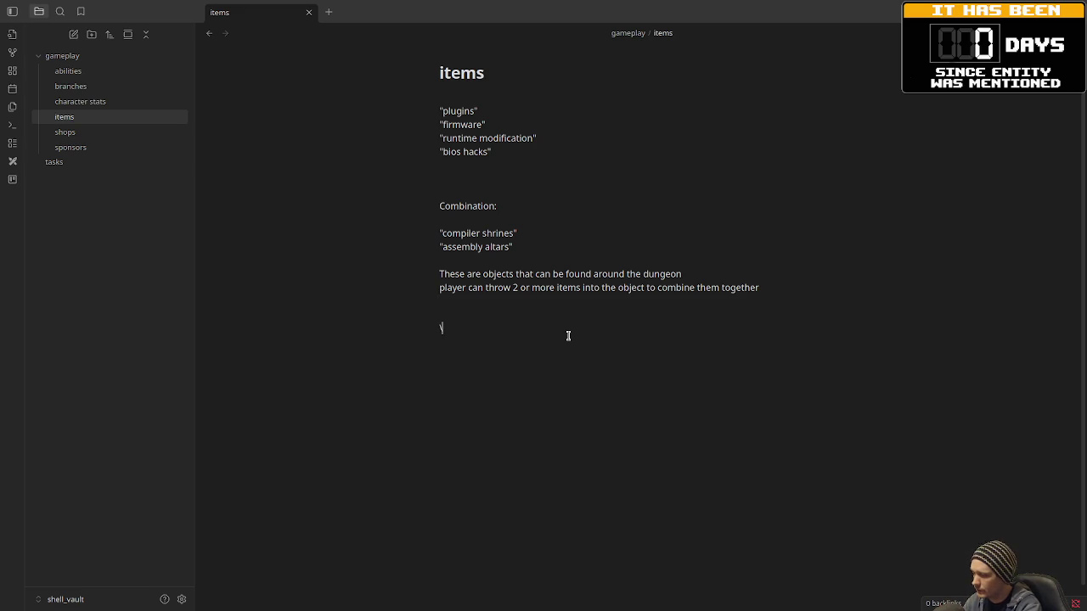
pyautogui.write('* maybe certain branches')
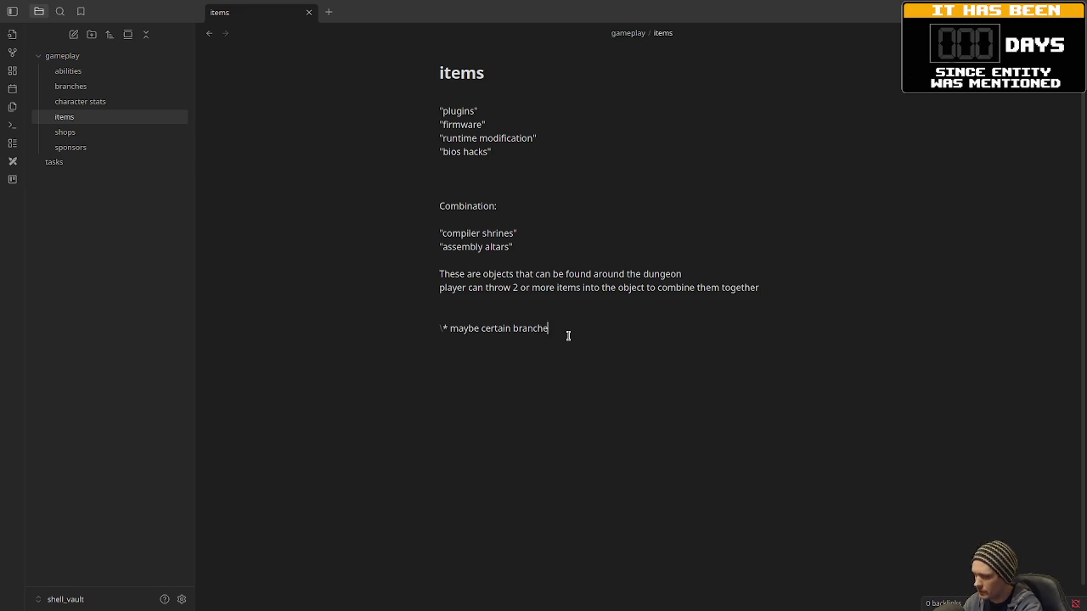
pyautogui.write(' have special alter')
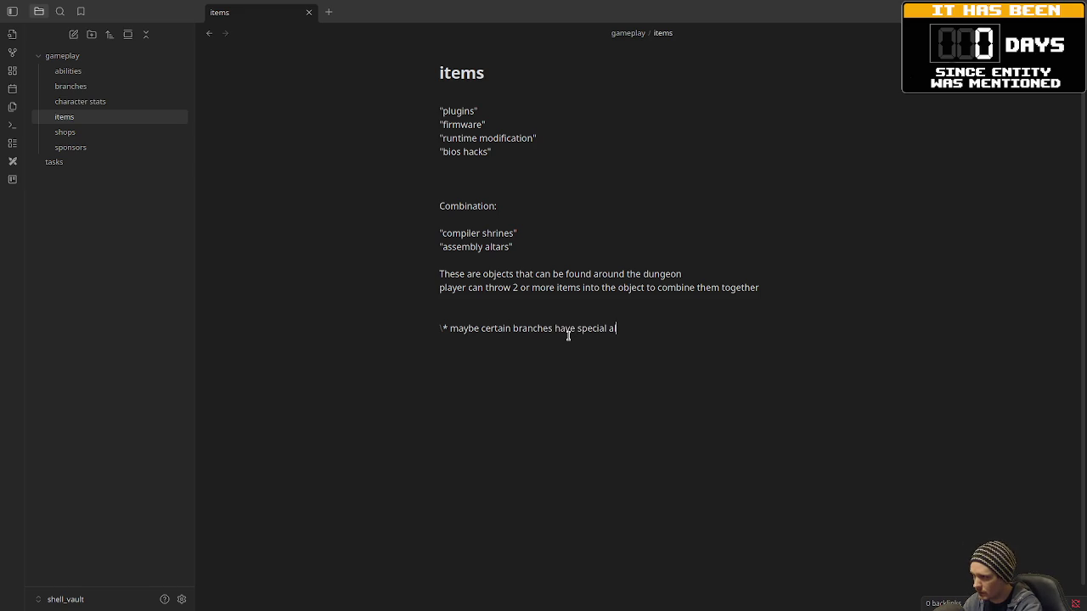
pyautogui.press('BackSpace')
pyautogui.write('that produce branch')
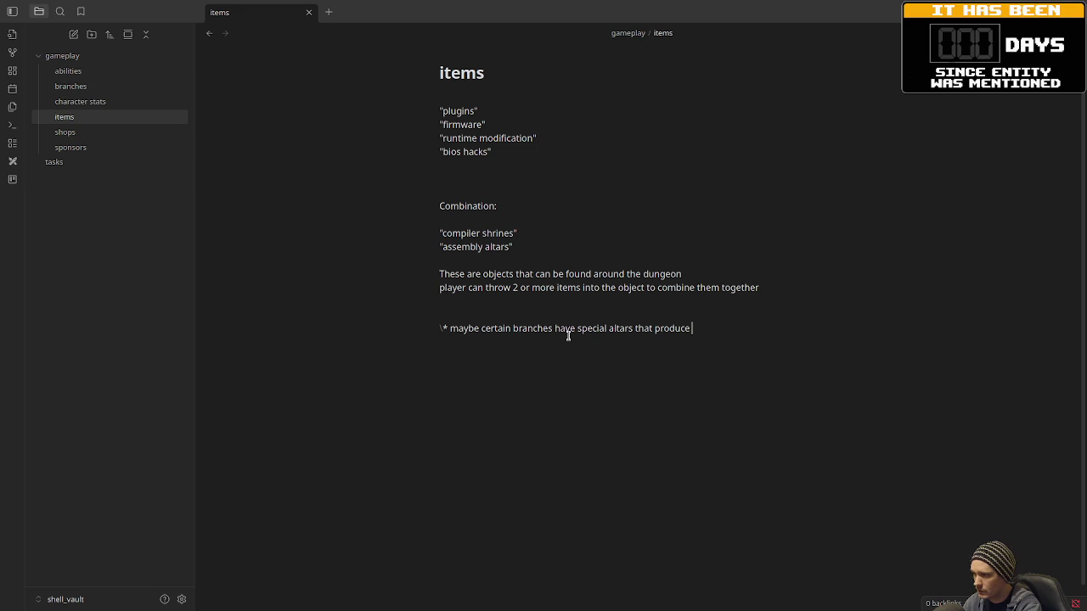
pyautogui.write(' theme')
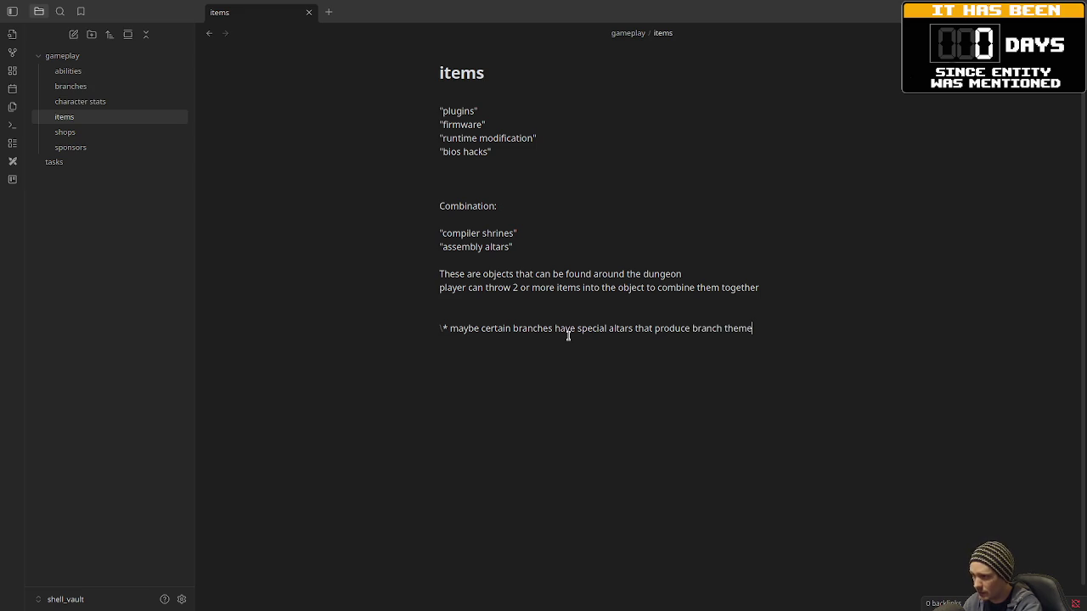
pyautogui.write('d upgrades??')
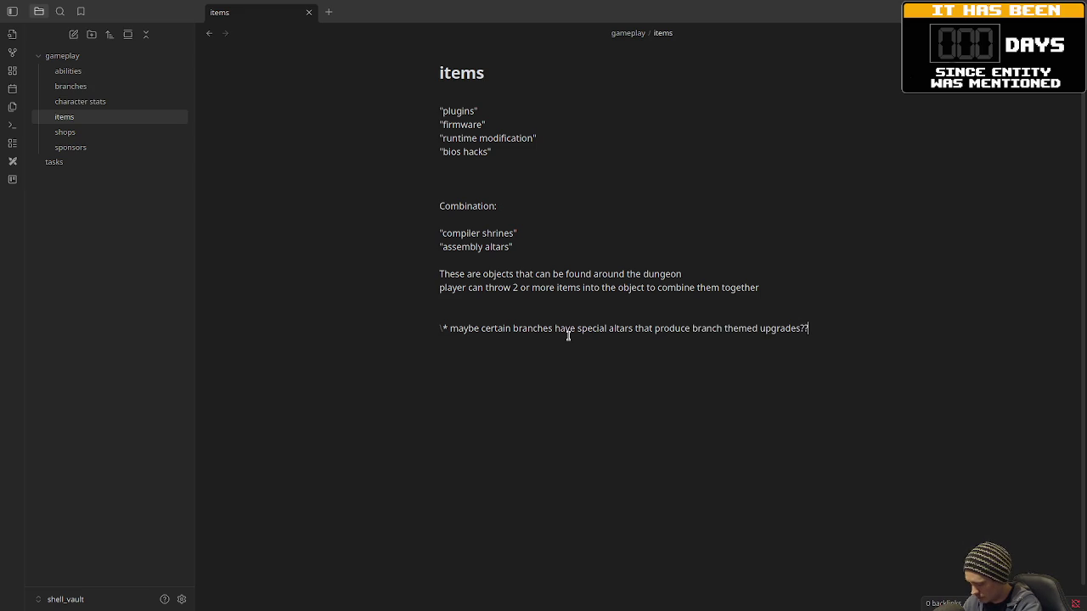
pyautogui.press('Return')
pyautogui.press('Return')
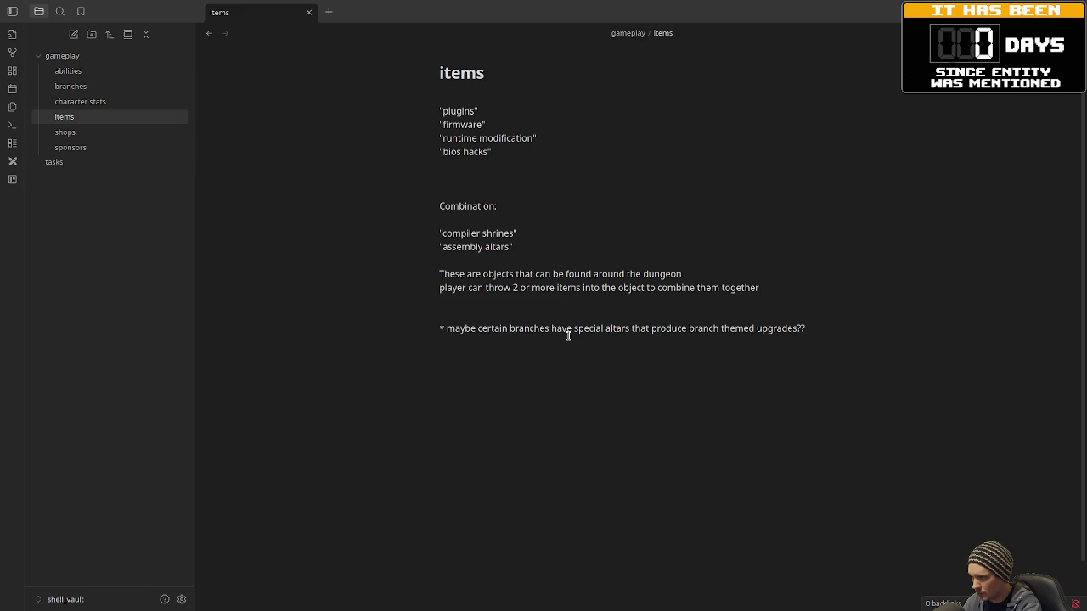
pyautogui.write('?? can')
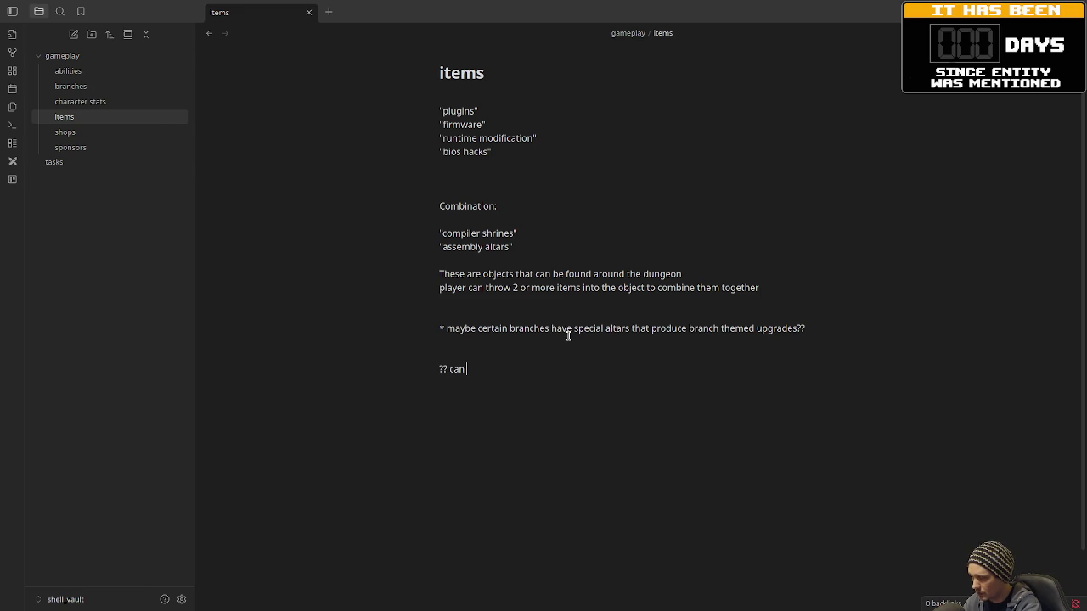
pyautogui.write(' combination ')
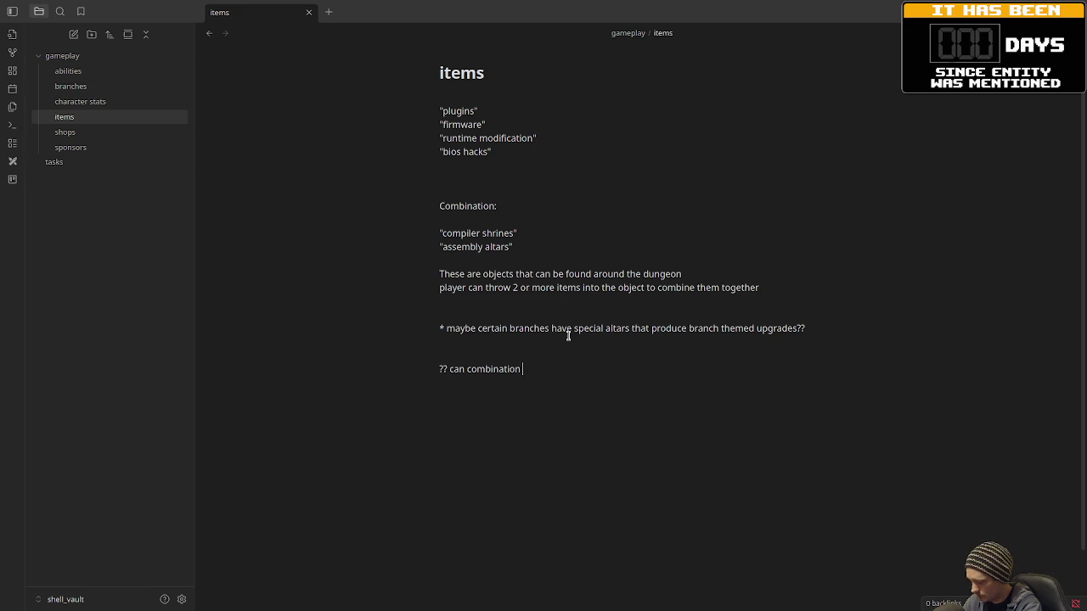
pyautogui.write('fail?')
# - Finish the '?? can combination fail ??' question, add '?? sponsor specific shrines ??', and open the branches note
pyautogui.write(' ??')
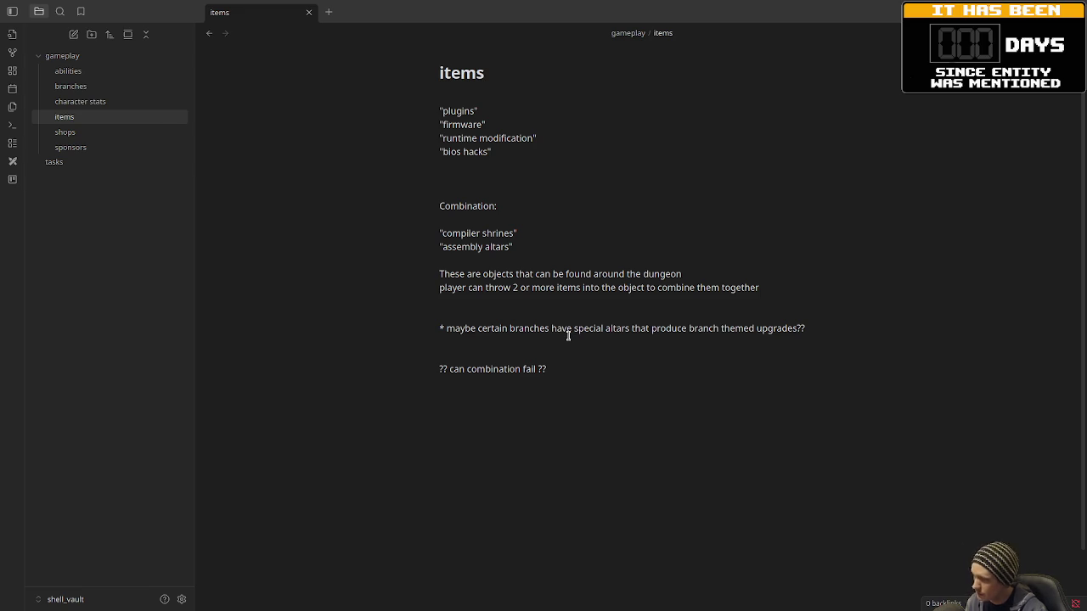
pyautogui.press('Return')
pyautogui.write('?? spo')
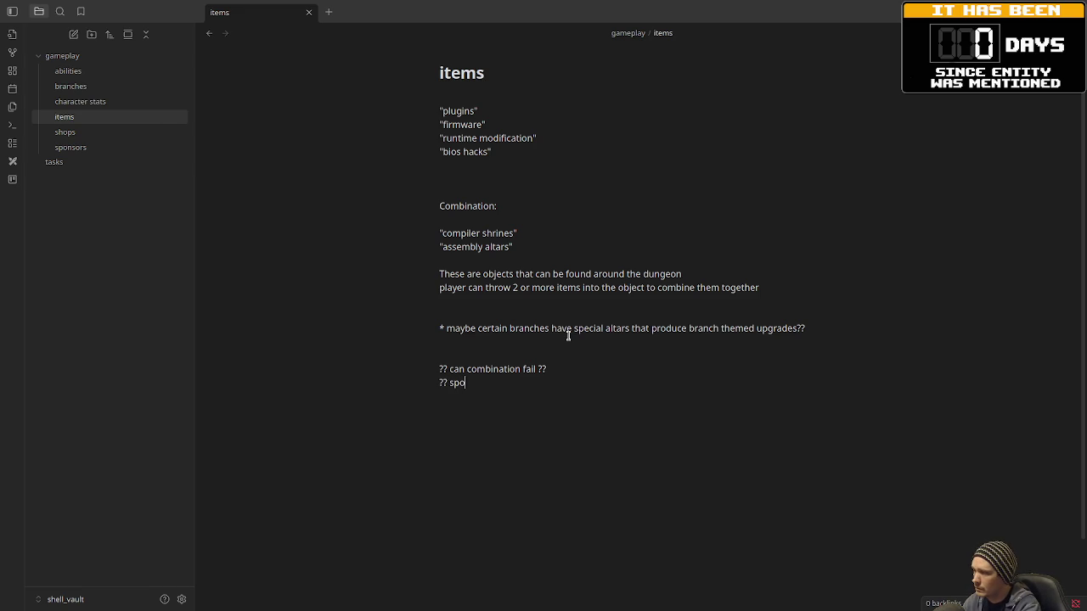
pyautogui.write('nsor specific')
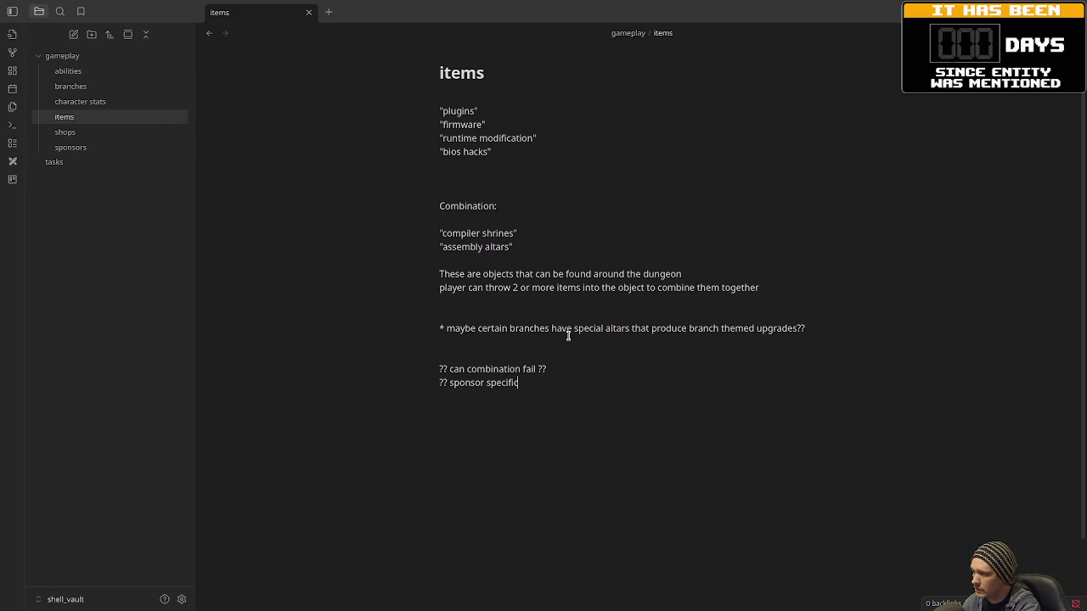
pyautogui.write(' shrines ')
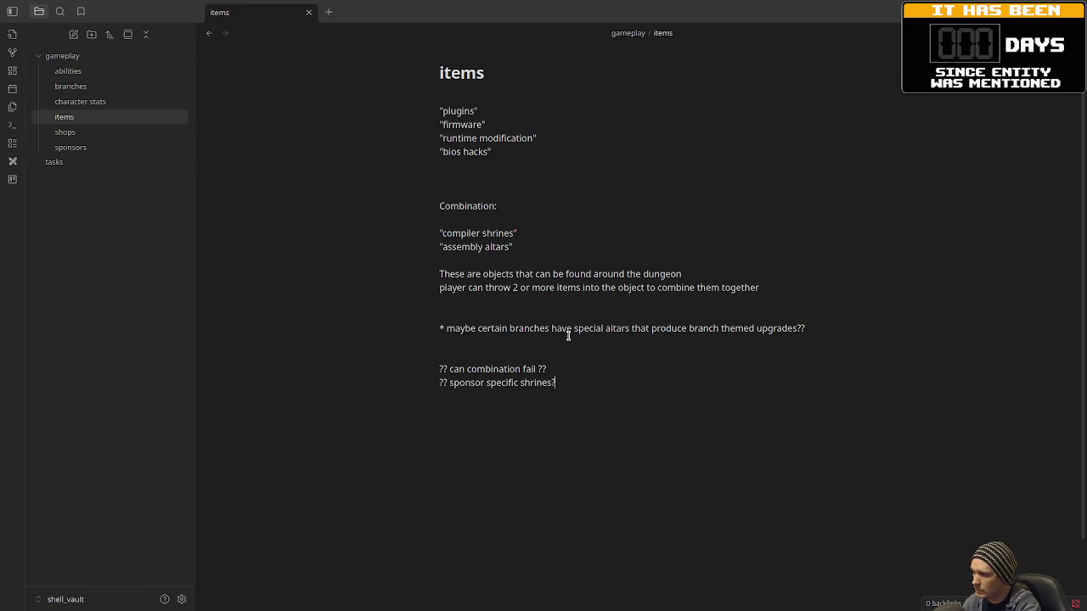
pyautogui.write('??')
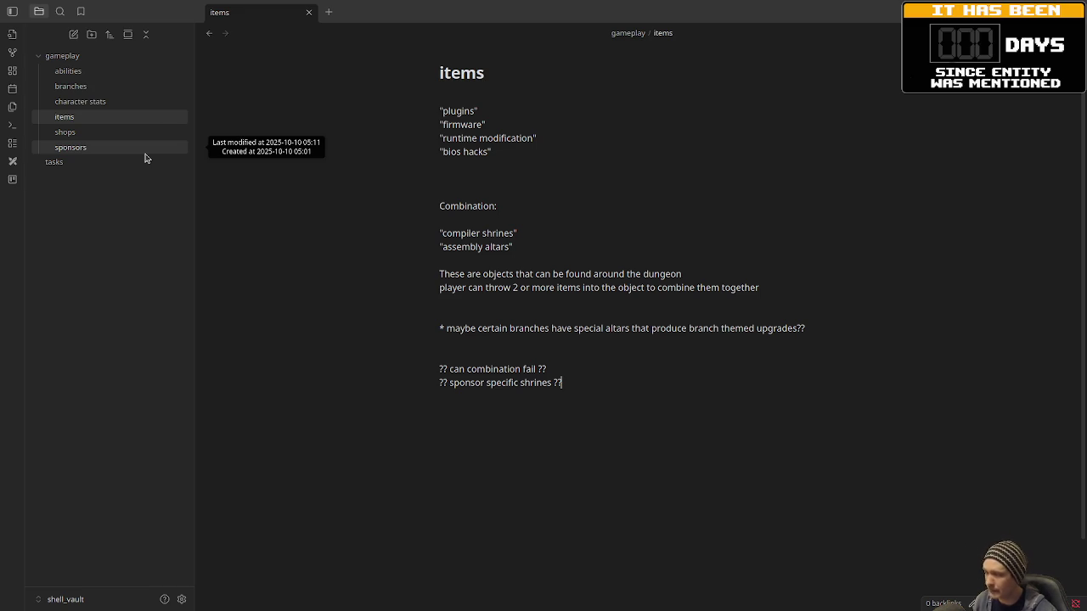
pyautogui.click(95, 88)
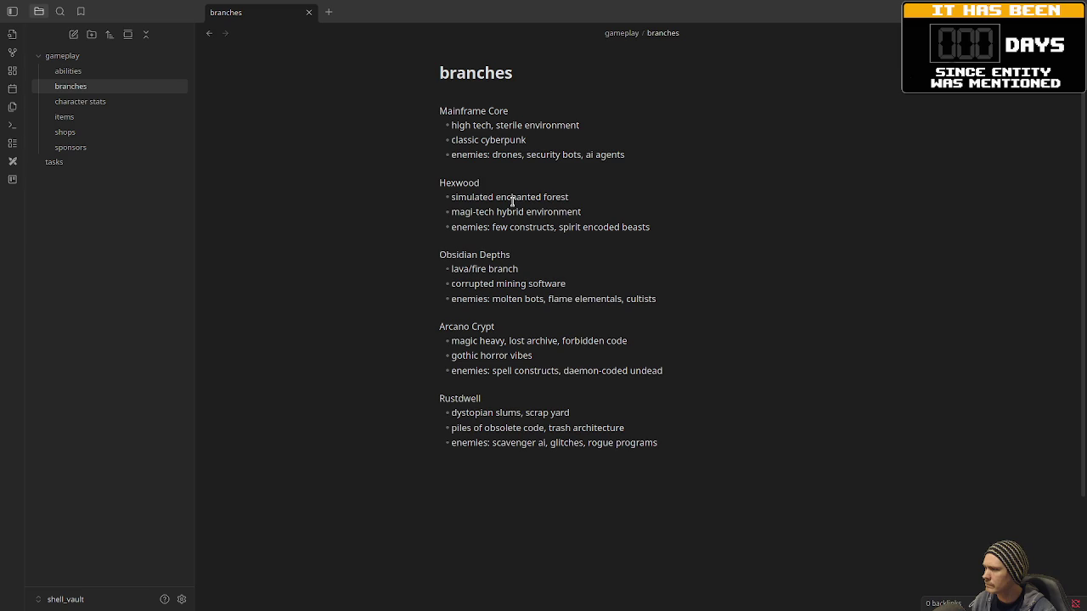
# - Read the Arcano Crypt section, selecting its 'archive', 'magic heavy' and 'gothic horror' text, then clearing the selection
pyautogui.doubleClick(531, 341)
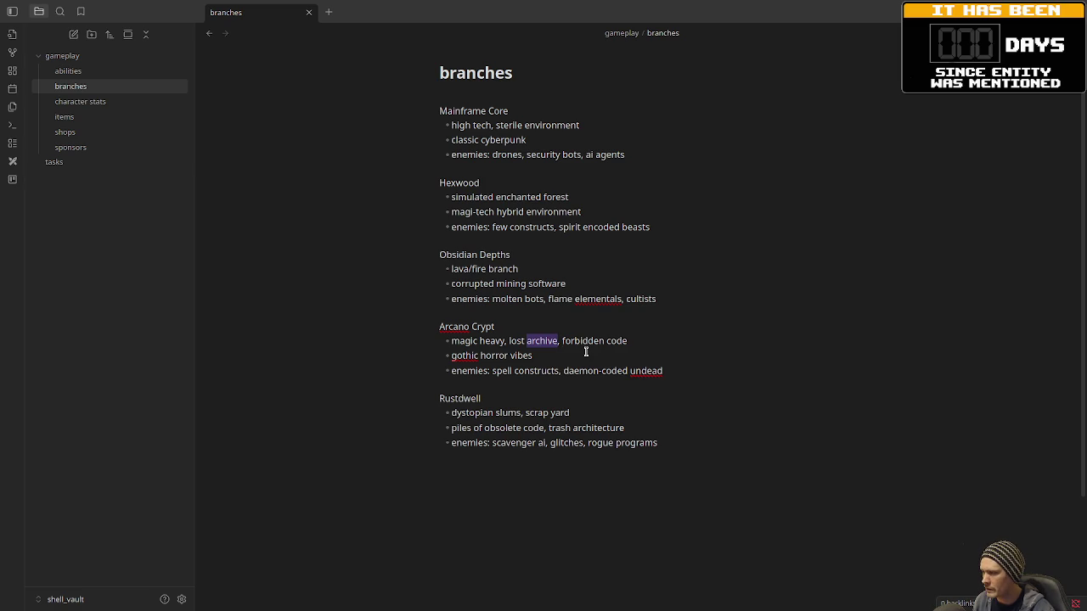
pyautogui.moveTo(450, 339); pyautogui.dragTo(536, 357)
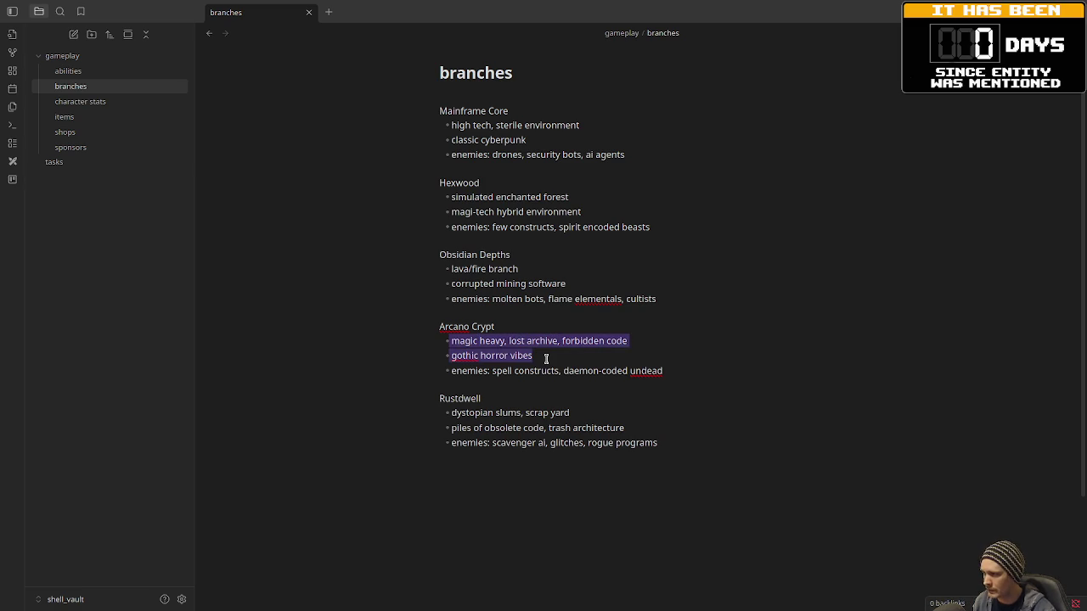
pyautogui.click(669, 364)
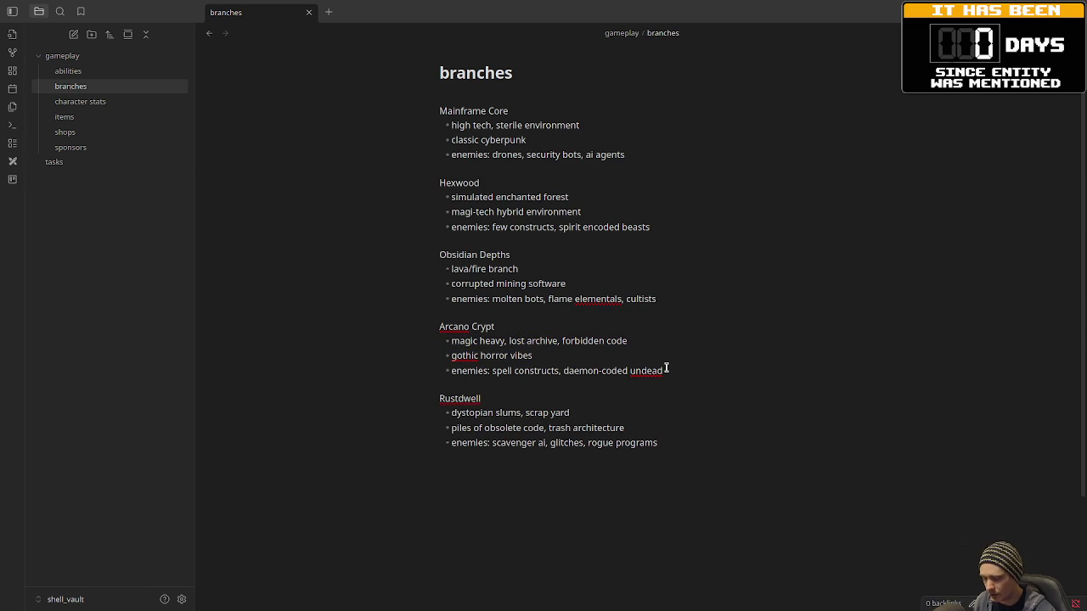